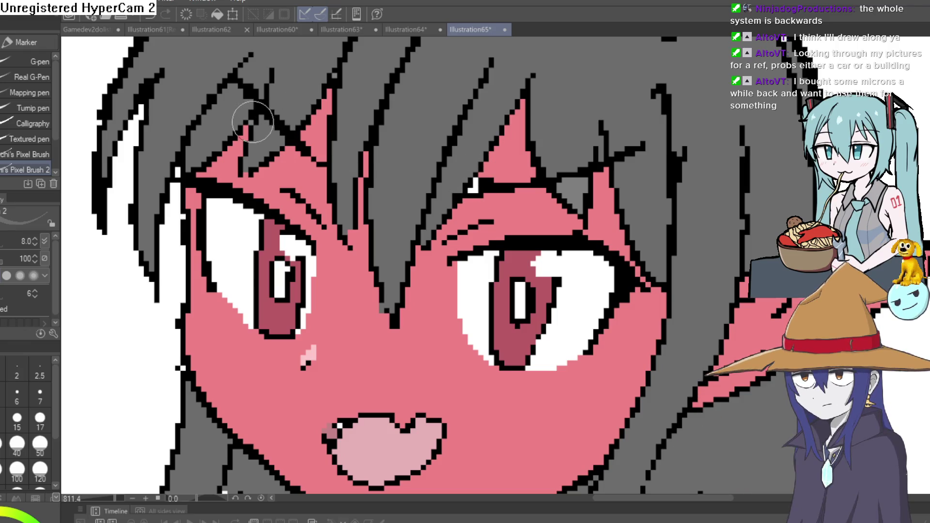
Repaint the left eye's pupil with dark pixels and paint eyedropped white into its lower-left
scroll(514, 121, down, 5)
scroll(575, 189, up, 1)
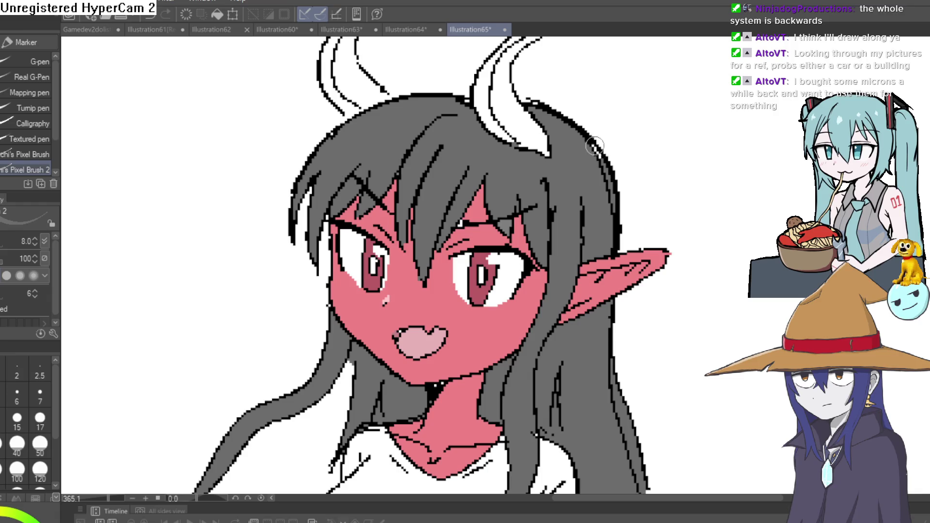
scroll(587, 186, down, 3)
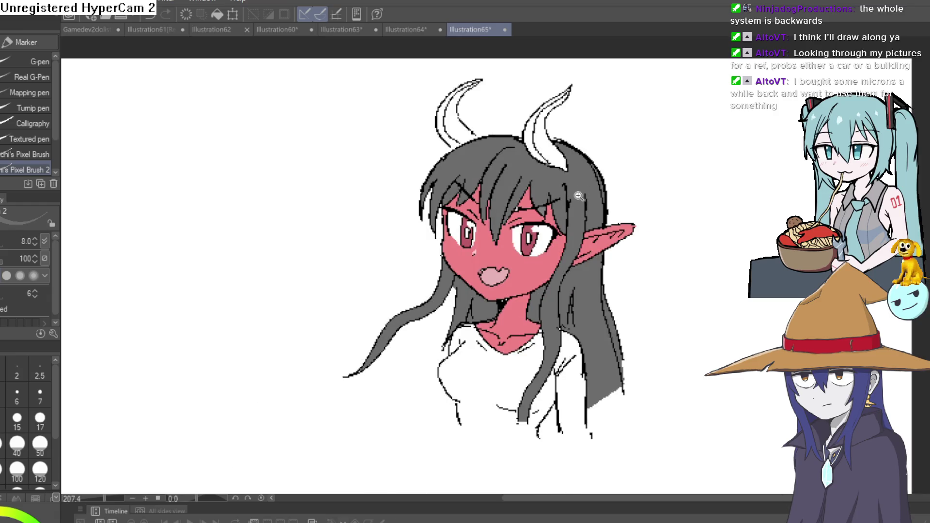
scroll(576, 211, up, 5)
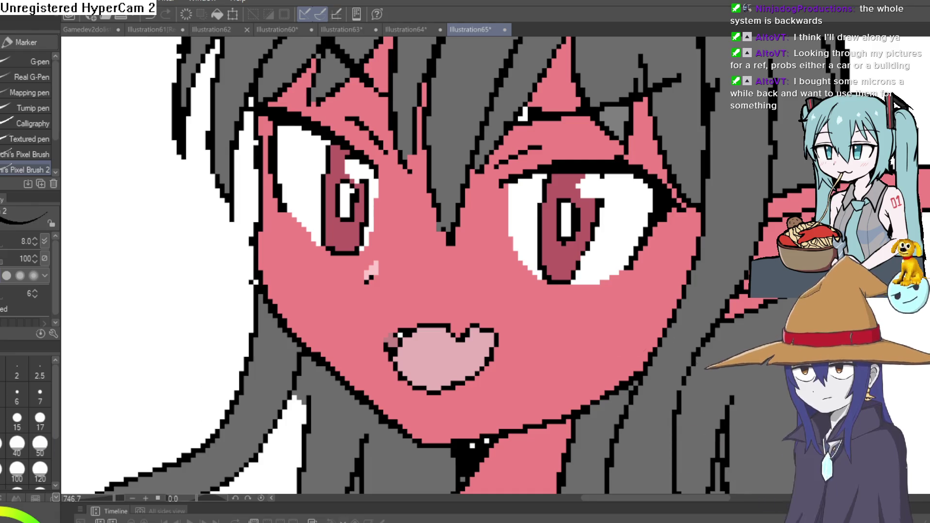
mouse_move(344, 215)
mouse_down()
mouse_move(332, 199)
mouse_move(339, 245)
mouse_up()
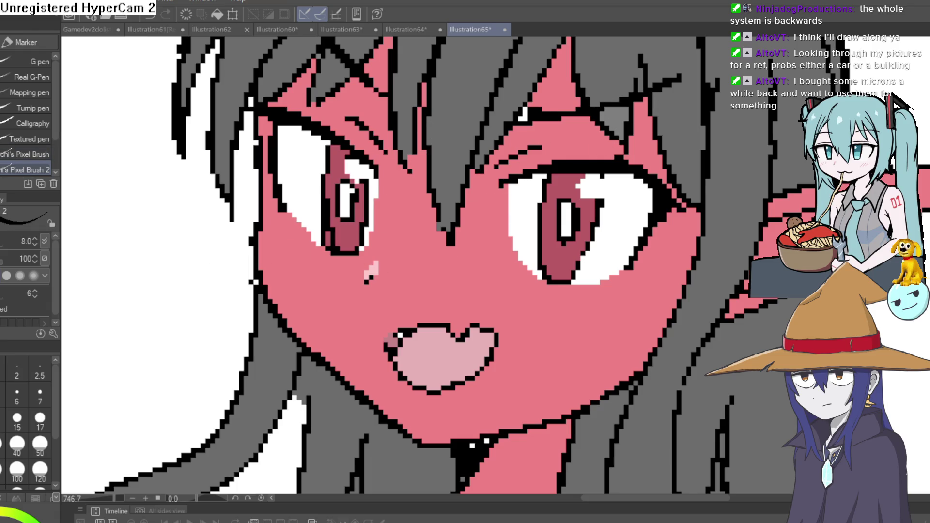
alt+click(299, 175)
drag(328, 240, 327, 236)
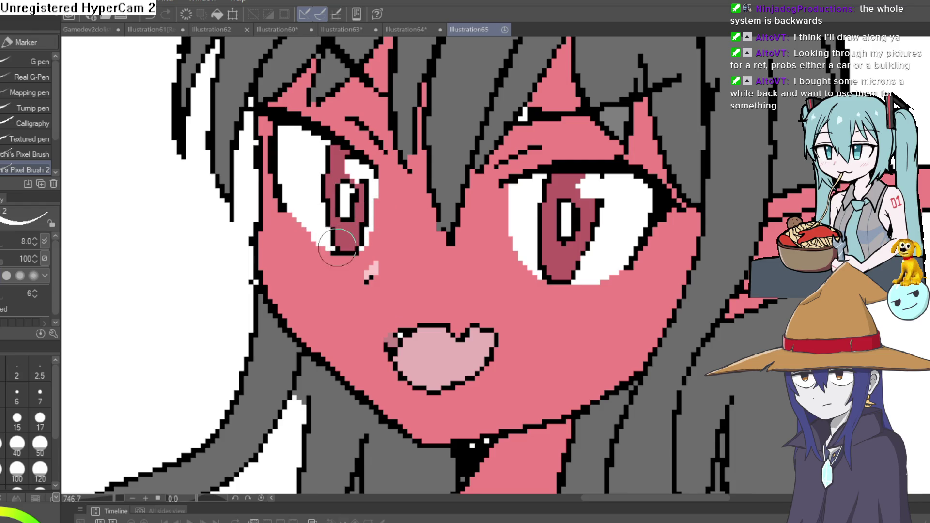
Draw a yellow zigzag stroke across the top of the grey hair
scroll(367, 222, down, 8)
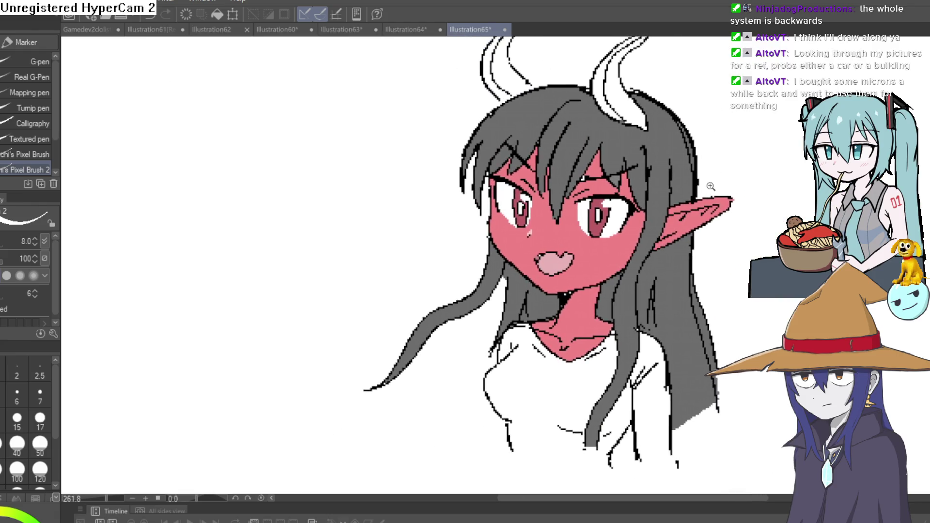
scroll(653, 182, up, 10)
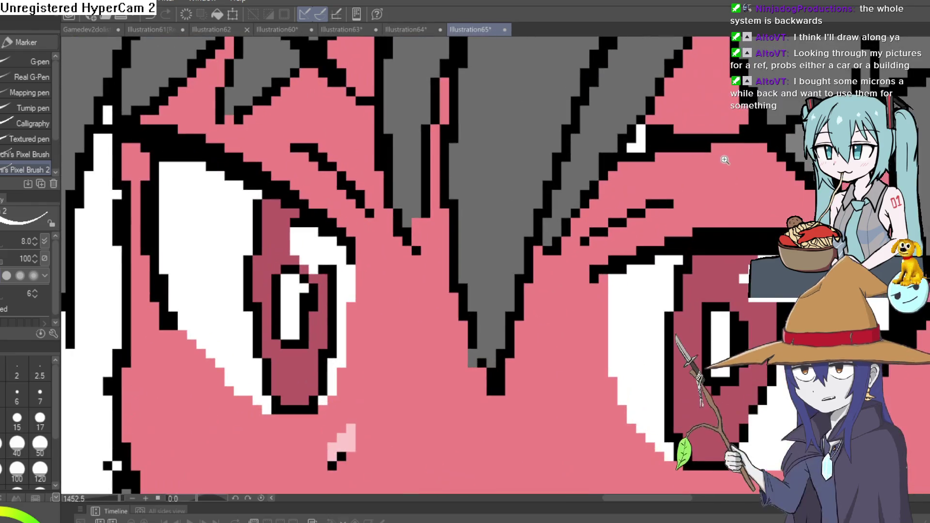
scroll(666, 179, down, 2)
scroll(666, 179, down, 3)
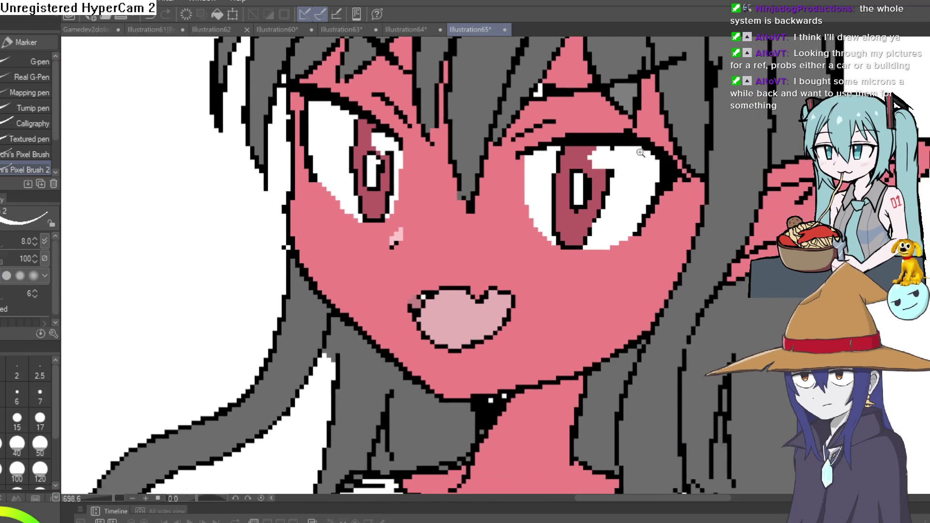
scroll(618, 221, up, 2)
mouse_move(618, 222)
mouse_down()
mouse_move(628, 213)
mouse_move(608, 184)
mouse_up()
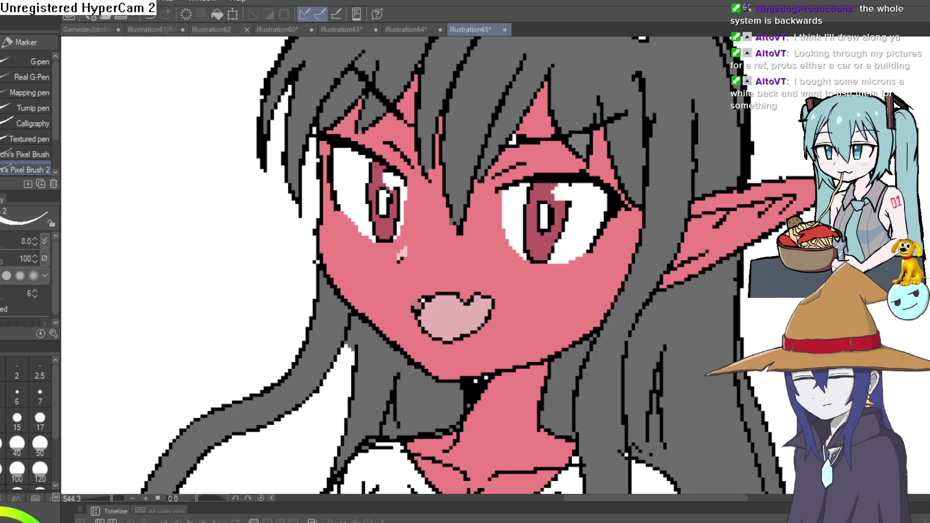
scroll(412, 253, down, 4)
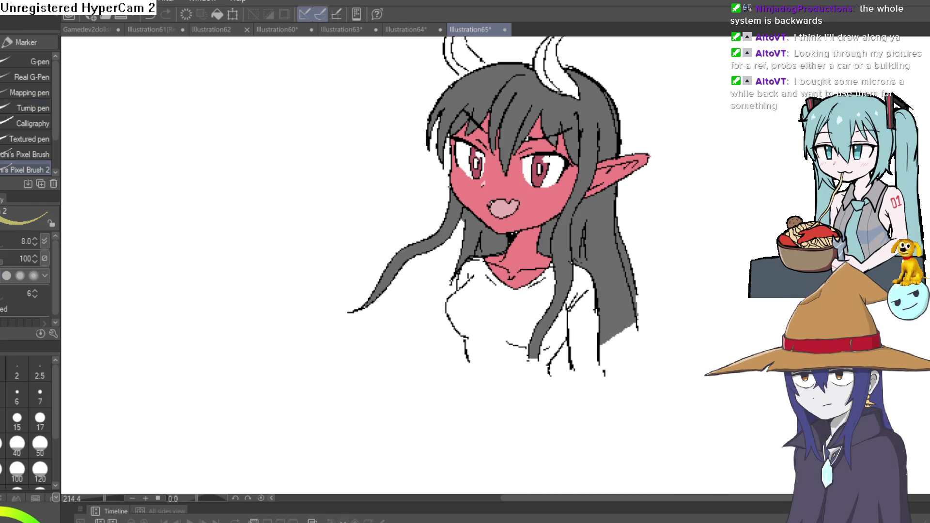
scroll(599, 82, up, 5)
mouse_move(557, 208)
mouse_down()
mouse_move(595, 160)
mouse_move(632, 175)
mouse_move(547, 186)
mouse_move(521, 160)
mouse_move(490, 167)
mouse_move(479, 130)
mouse_move(381, 105)
mouse_move(322, 117)
mouse_move(290, 97)
mouse_move(301, 66)
mouse_move(286, 70)
mouse_up()
Fill two right hair sections yellow, then undo those stray fills
key(g)
click(370, 145)
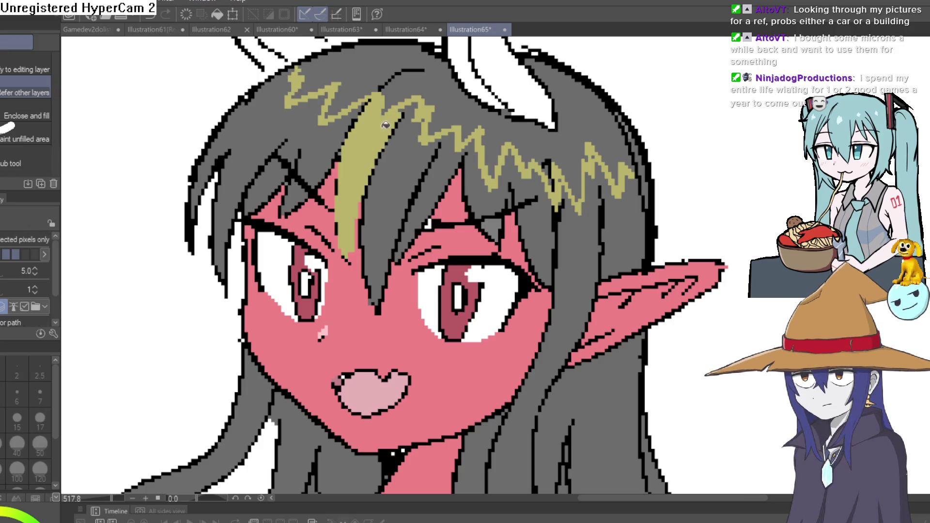
click(421, 122)
key(ctrl+z)
key(ctrl+z)
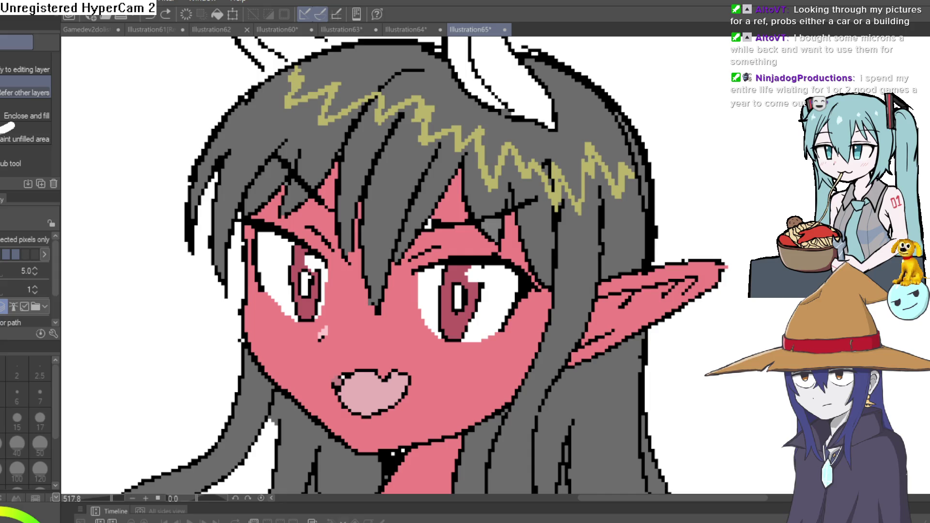
Fill the grey hair strands beside the ear and around the chin with yellow
click(487, 198)
click(533, 189)
click(541, 236)
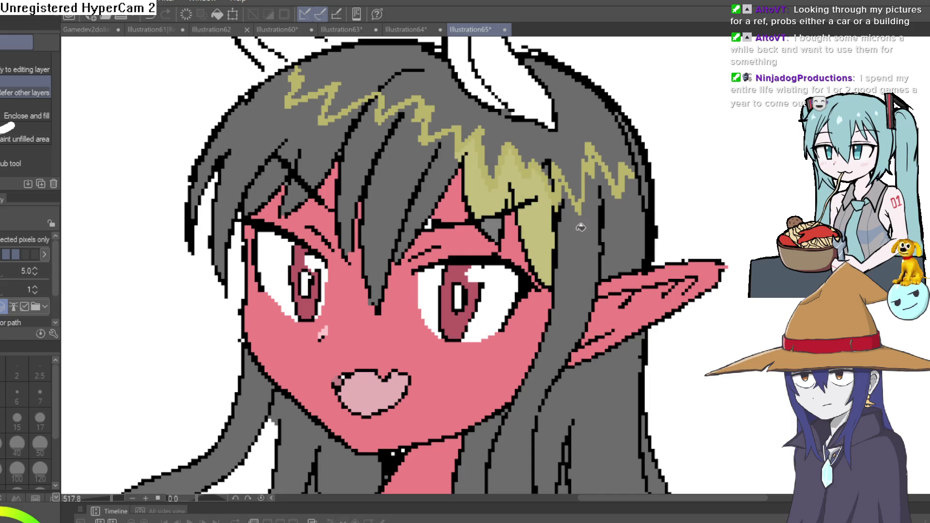
click(581, 227)
click(624, 208)
scroll(625, 218, down, 3)
click(582, 299)
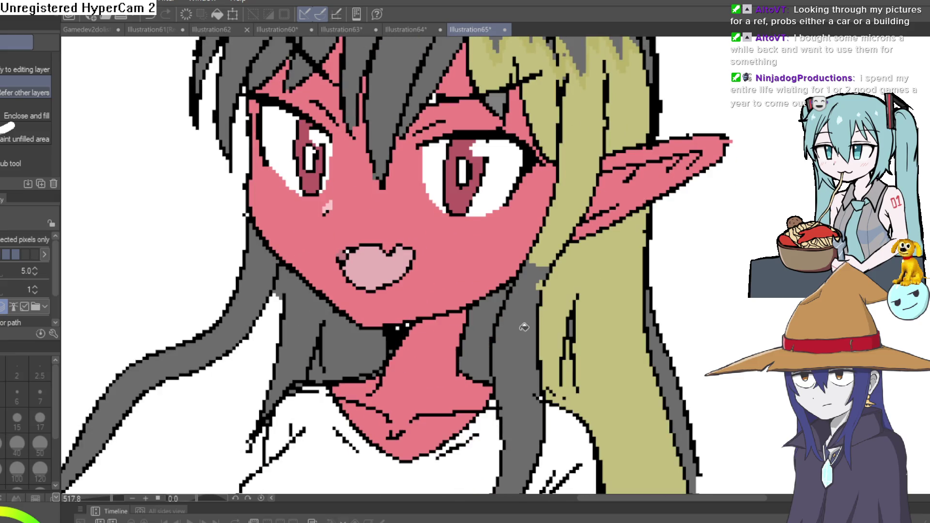
click(525, 327)
click(491, 321)
click(375, 330)
click(305, 324)
click(277, 290)
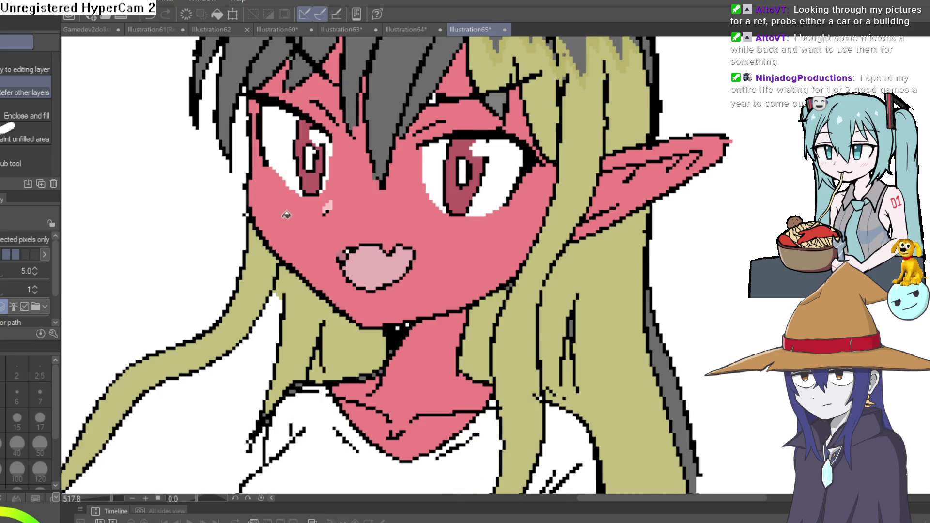
Fill the forehead hair strands yellow, from centre to far left
scroll(404, 224, up, 4)
click(406, 195)
click(443, 204)
click(374, 175)
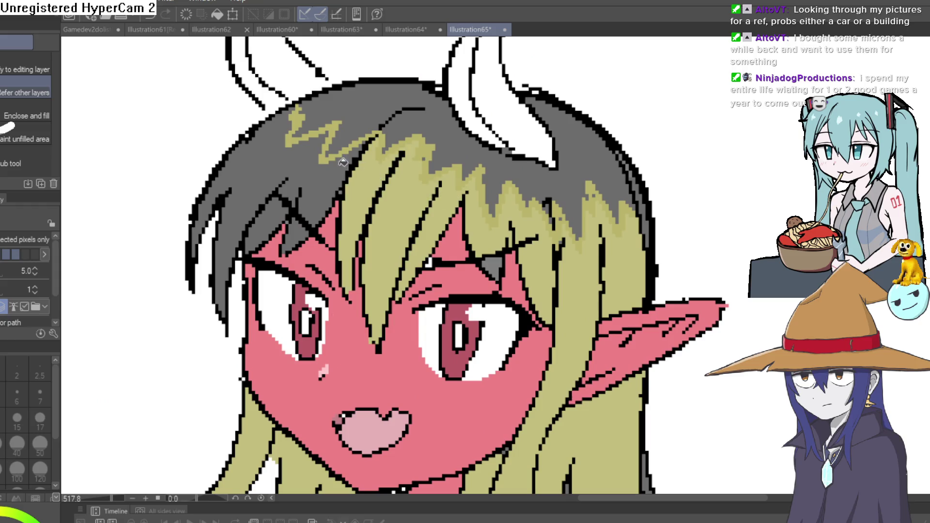
click(342, 162)
click(266, 221)
click(294, 236)
Reposition the view to reveal the horns and sample a colour from the eye area
scroll(644, 193, down, 5)
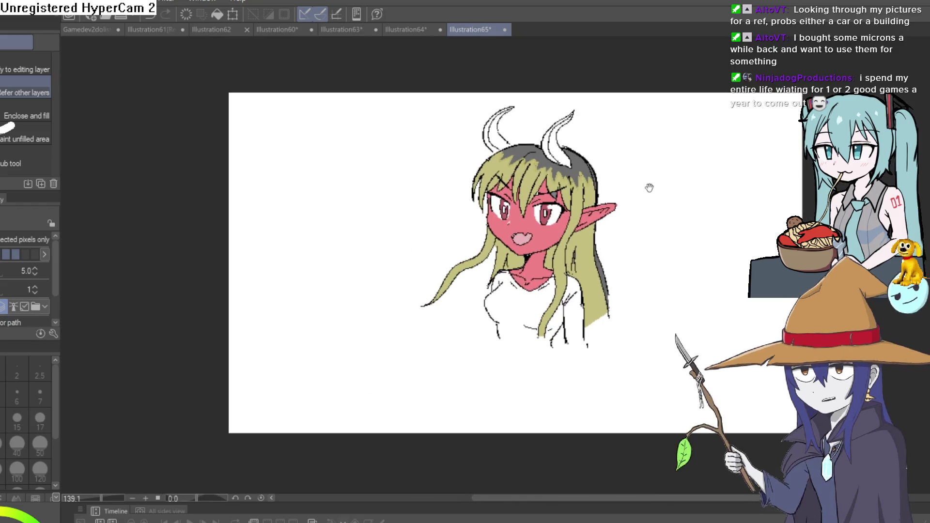
scroll(612, 225, up, 3)
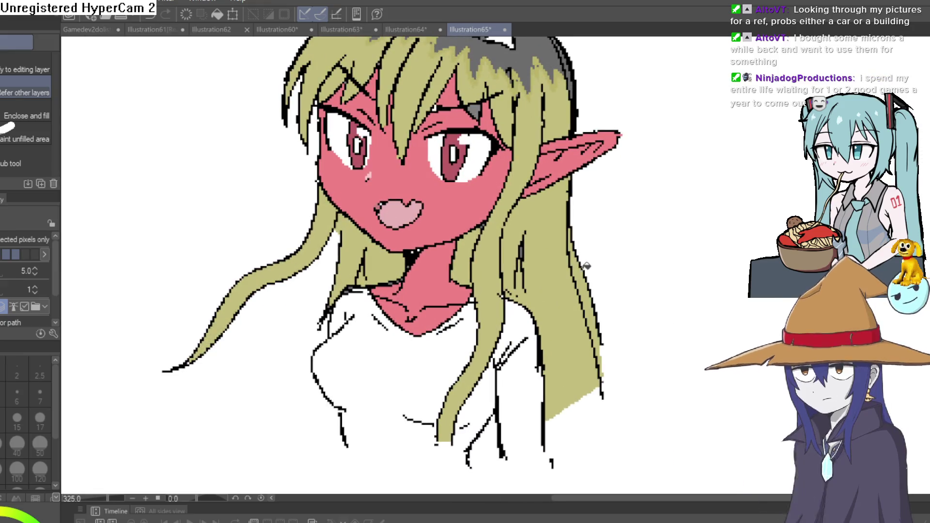
mouse_move(604, 243)
mouse_down()
mouse_move(594, 277)
mouse_move(578, 275)
mouse_move(572, 222)
mouse_move(556, 221)
mouse_up()
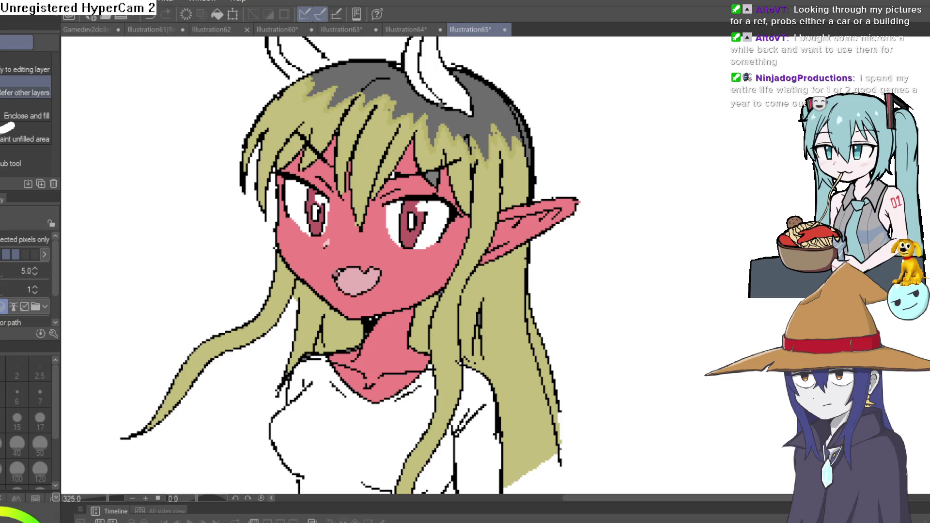
key(i)
click(414, 237)
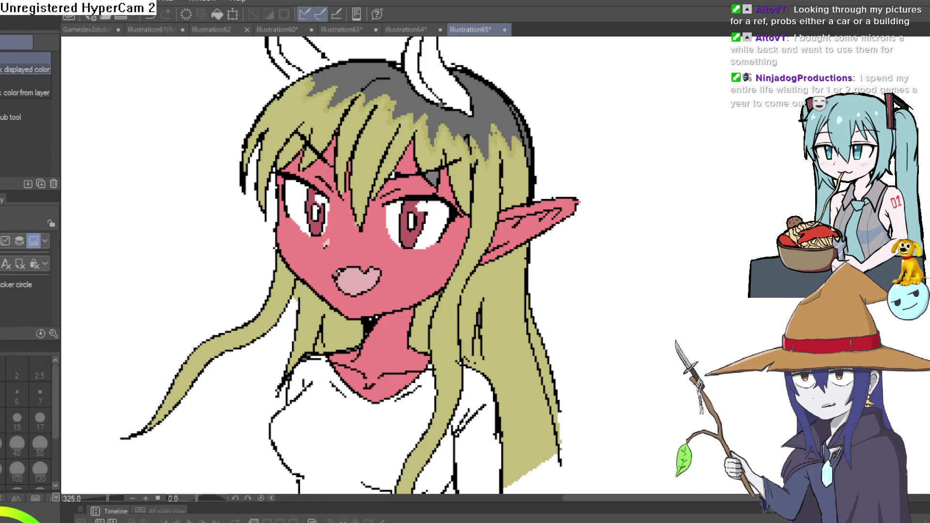
Paint light pink beneath the irises and a light grey shade across the top of the eye whites
key(p)
scroll(406, 230, up, 5)
mouse_move(410, 276)
mouse_down()
mouse_move(415, 270)
mouse_move(384, 270)
mouse_move(415, 269)
mouse_up()
drag(301, 328, 845, 305)
mouse_move(528, 186)
mouse_down()
mouse_move(550, 225)
mouse_move(536, 224)
mouse_up()
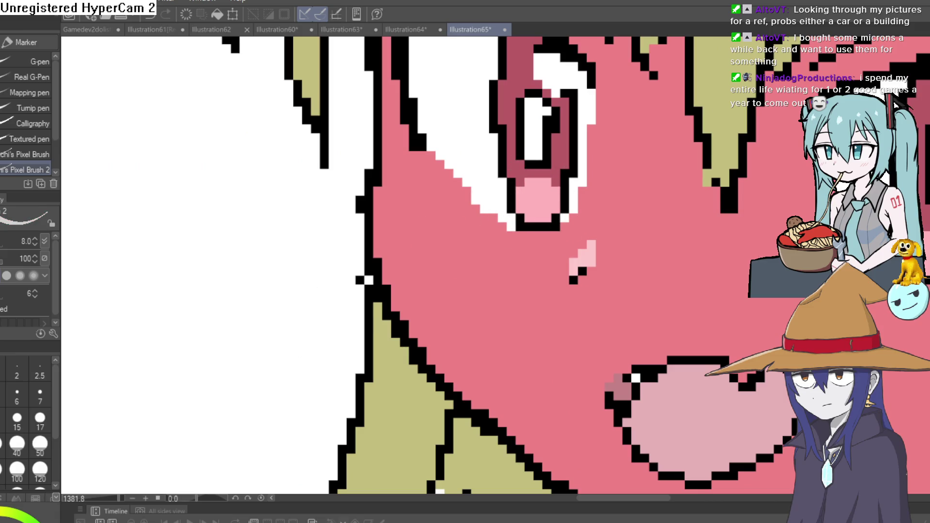
mouse_move(489, 48)
mouse_down()
mouse_move(378, 266)
mouse_move(343, 229)
mouse_move(381, 245)
mouse_move(343, 222)
mouse_move(366, 249)
mouse_move(318, 228)
mouse_up()
mouse_move(373, 249)
mouse_down()
mouse_move(306, 218)
mouse_move(166, 178)
mouse_up()
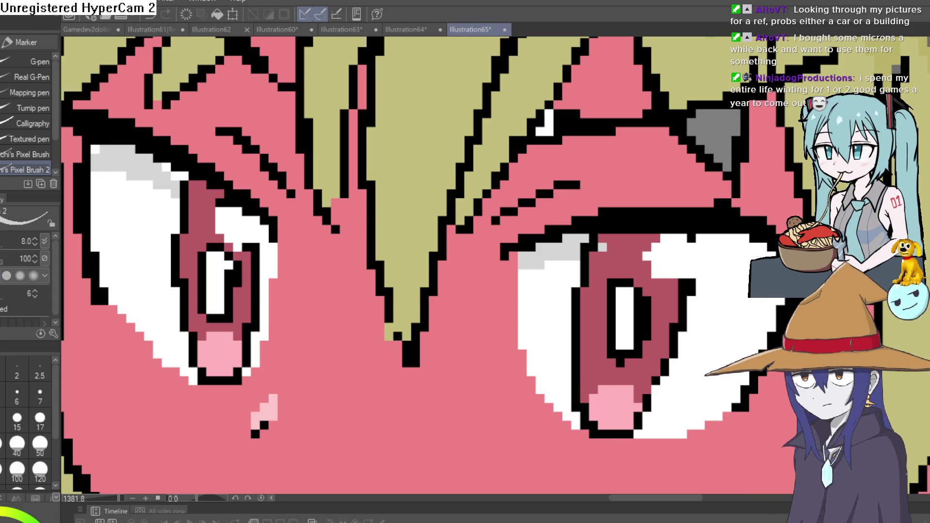
scroll(731, 219, down, 5)
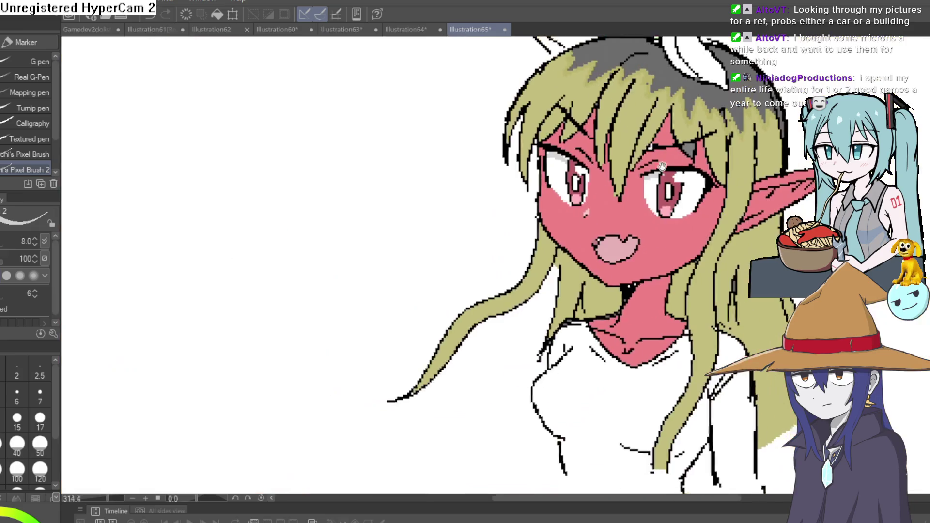
Fill the right-side hair strands and those above the right eye bright yellow
drag(741, 216, 698, 192)
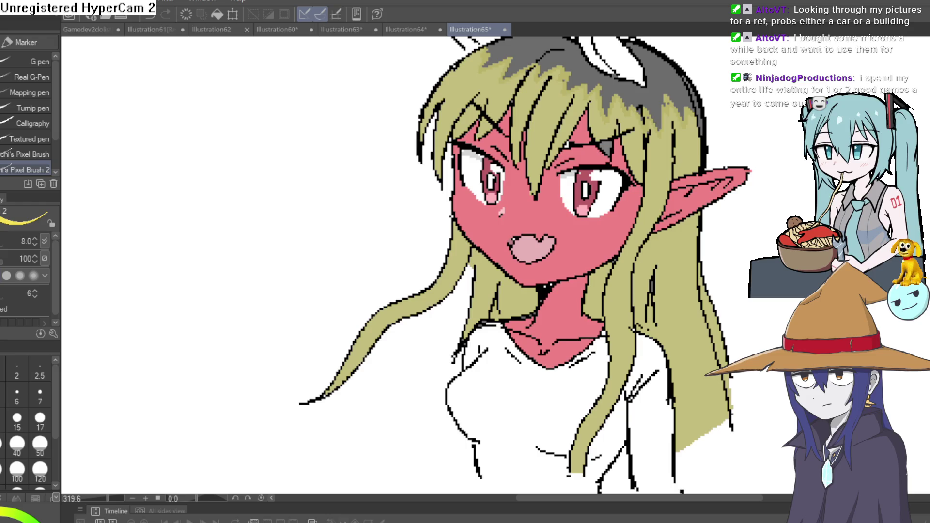
key(g)
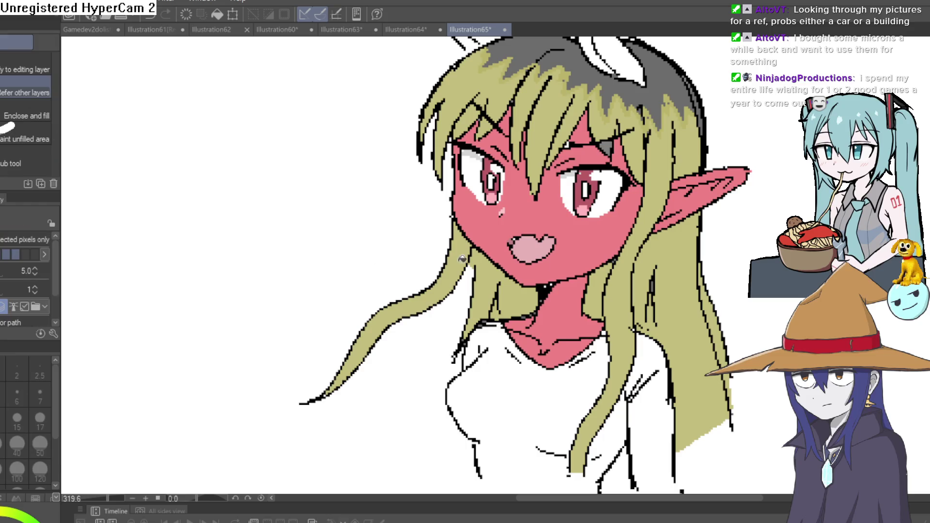
click(668, 279)
click(641, 279)
click(665, 181)
click(687, 140)
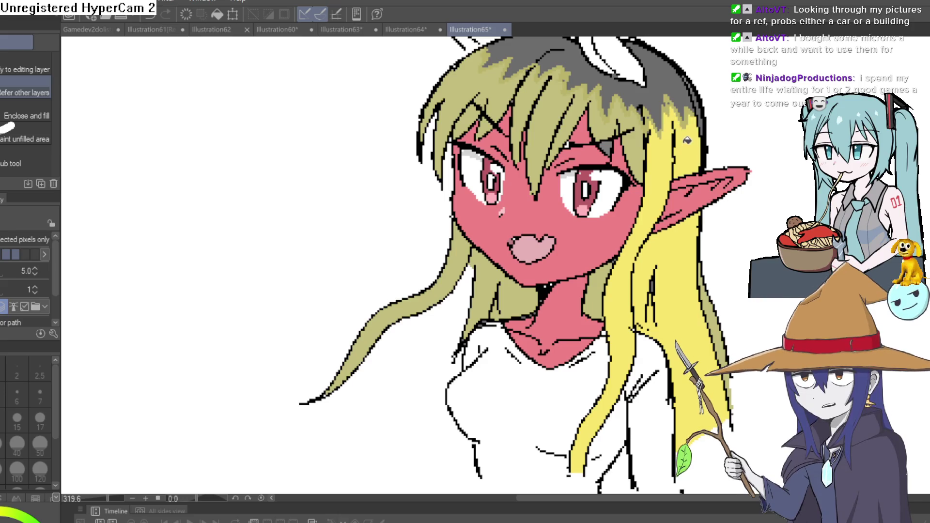
click(629, 125)
click(608, 148)
click(601, 116)
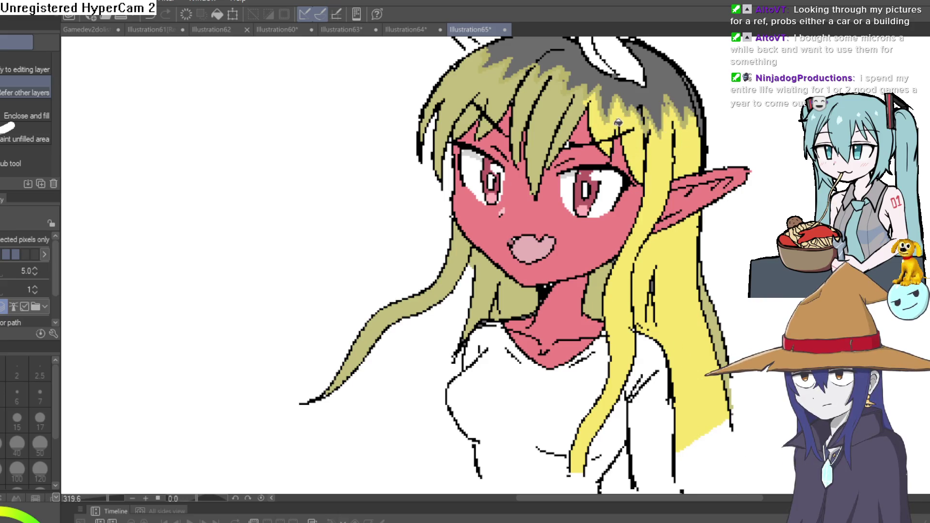
Fill the forehead strands and the left olive hair beside the chin and neck yellow
drag(611, 116, 647, 162)
click(596, 145)
click(574, 155)
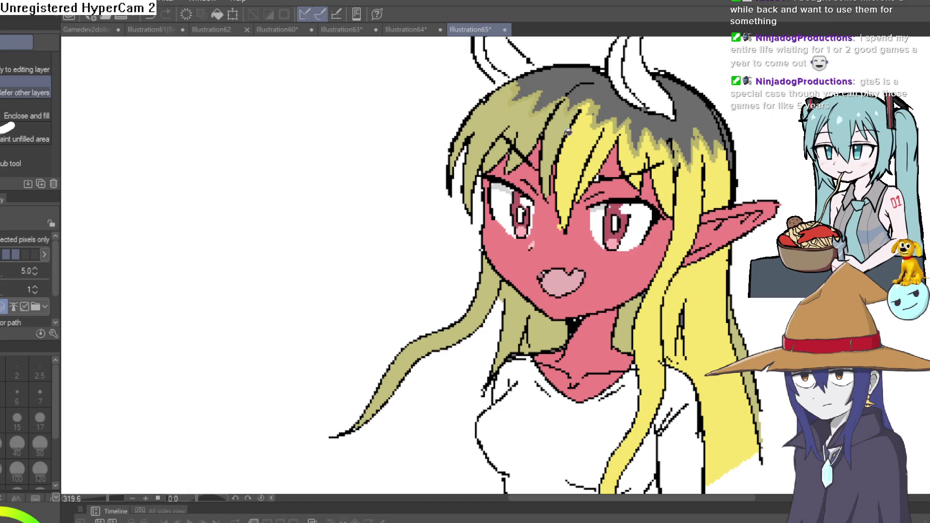
click(551, 119)
click(515, 121)
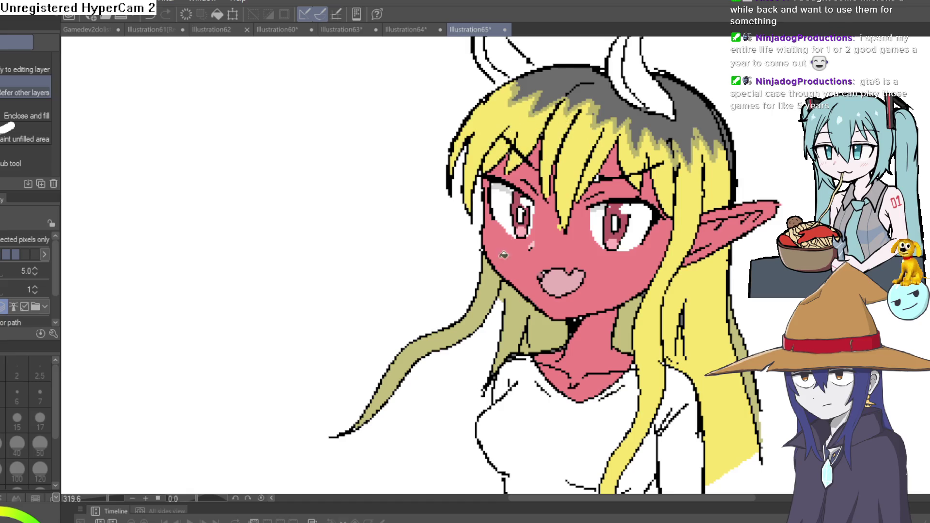
click(503, 257)
click(521, 307)
click(545, 324)
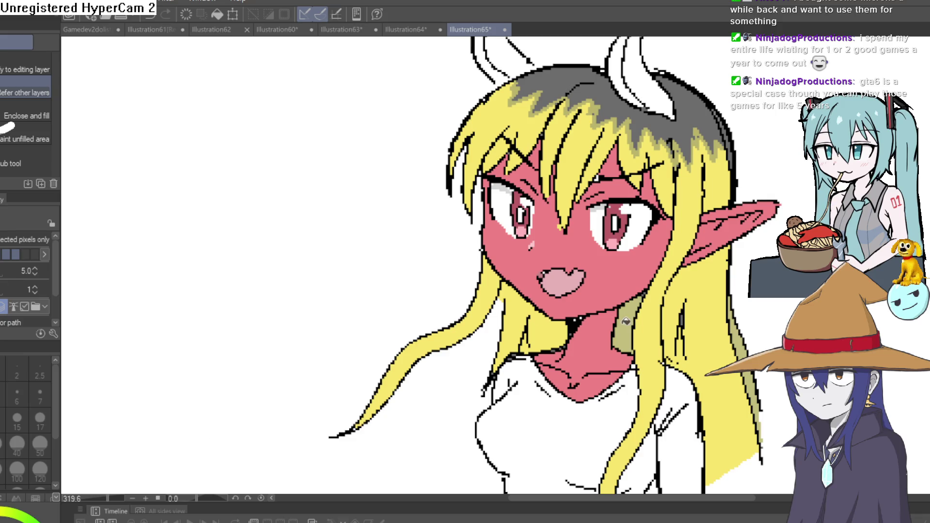
Recolour the right-side hair sections and the top strands light yellow
scroll(624, 253, down, 4)
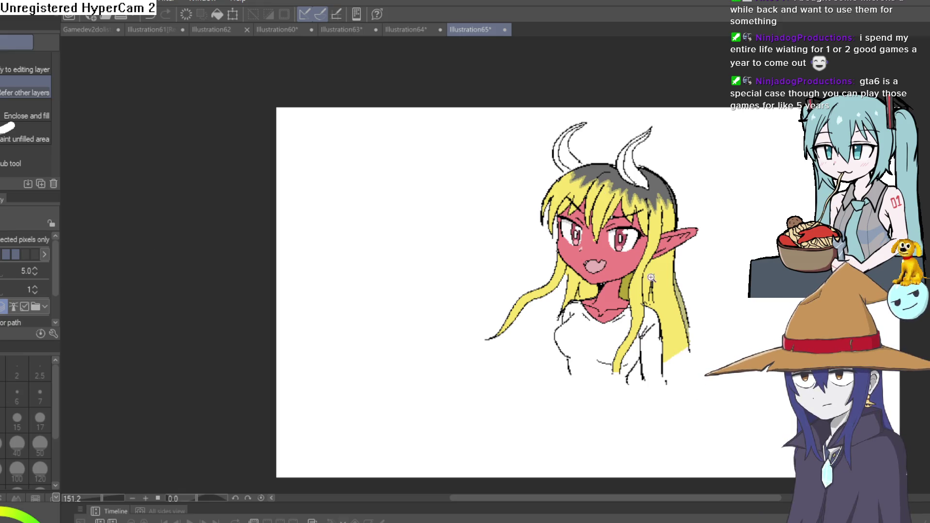
scroll(650, 277, up, 4)
click(683, 290)
click(698, 138)
click(661, 144)
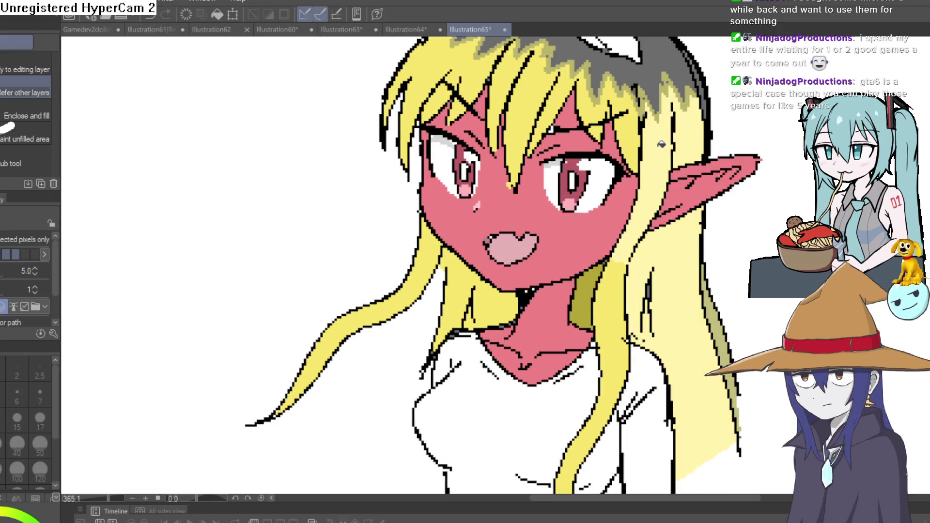
click(629, 132)
click(606, 104)
click(569, 87)
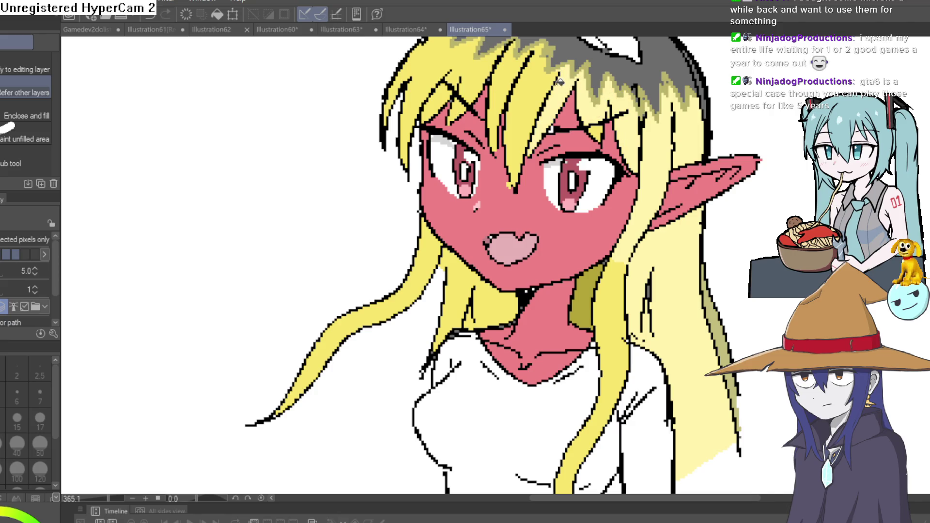
click(544, 84)
click(514, 73)
Recolour the large left strand and the strands beside the neck light yellow, undoing a stray right fill
drag(517, 93, 550, 191)
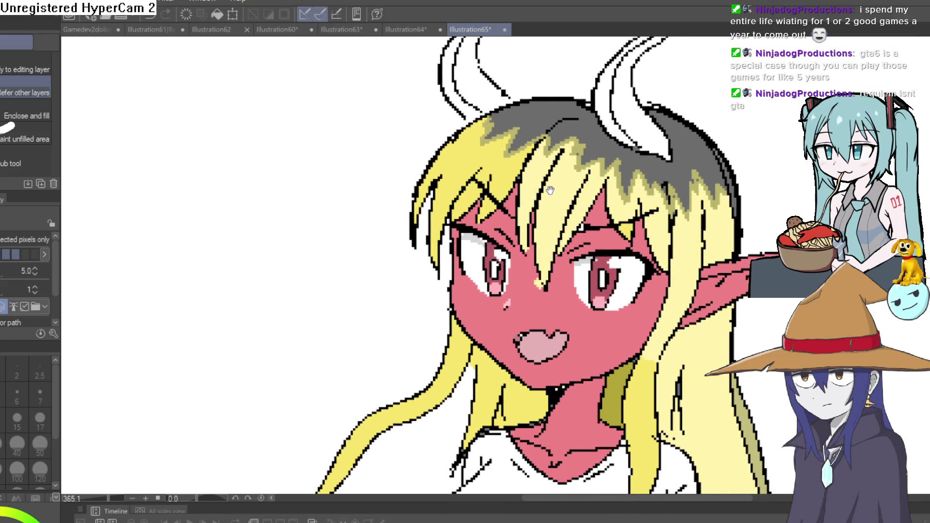
click(505, 178)
click(467, 333)
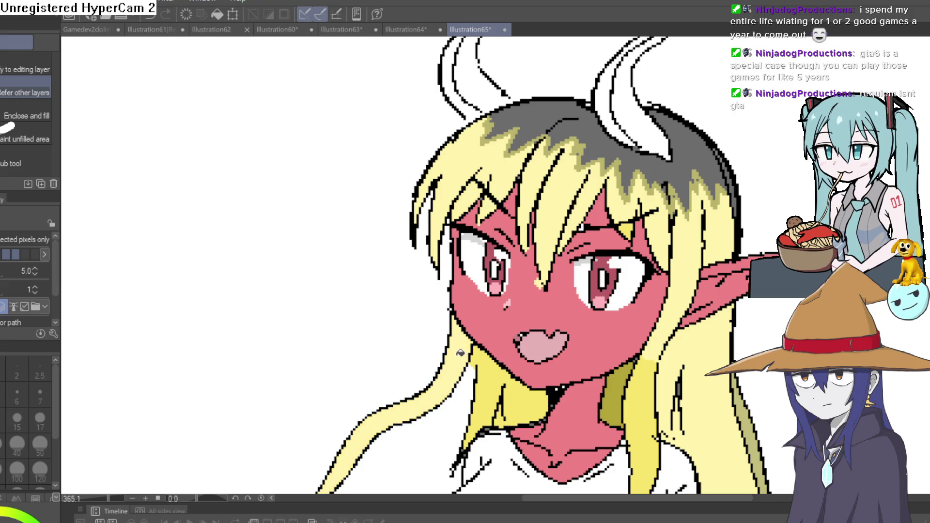
click(506, 382)
click(540, 403)
click(634, 375)
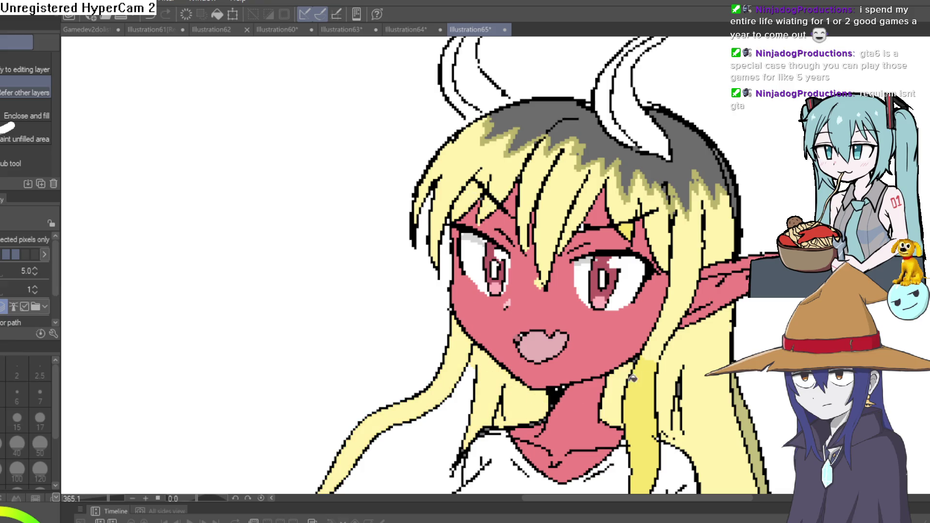
key(ctrl+z)
Darken both the right and left parts of the hair cap with dark grey
drag(745, 391, 719, 319)
scroll(719, 319, down, 5)
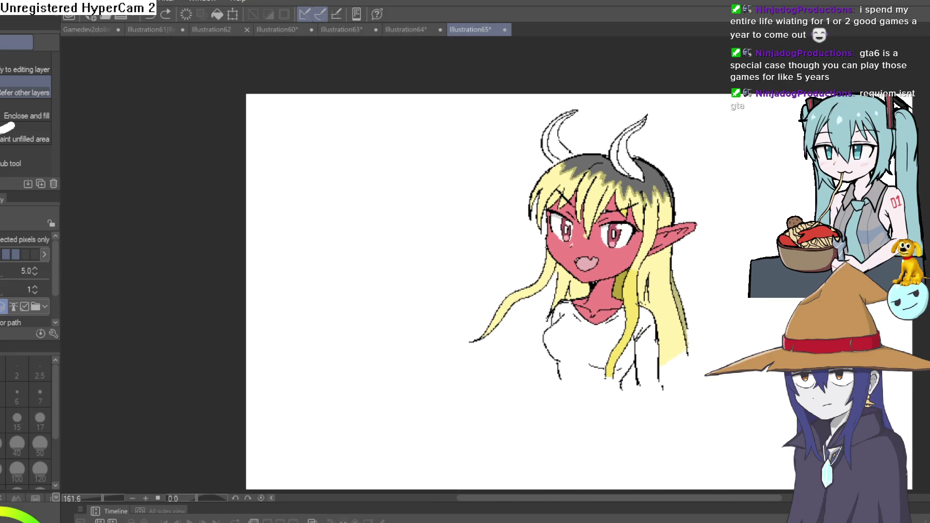
scroll(681, 194, up, 6)
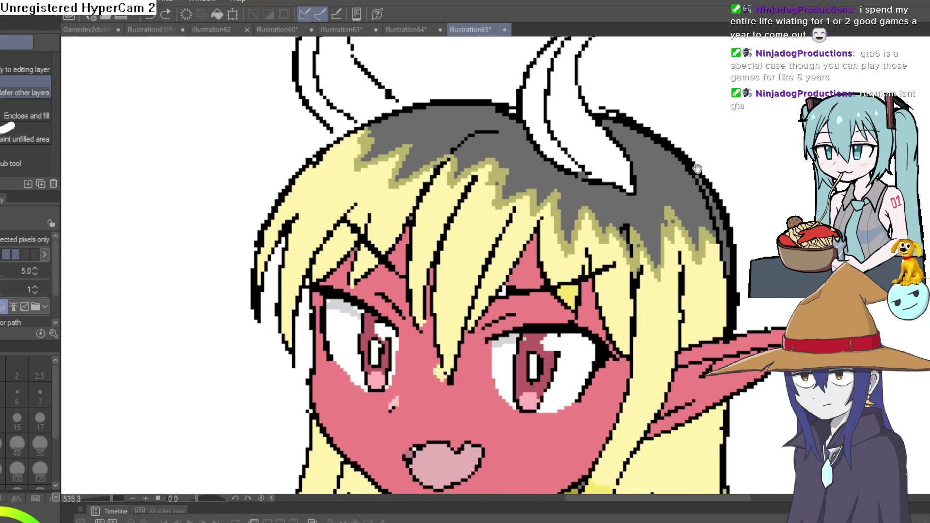
click(540, 169)
click(427, 128)
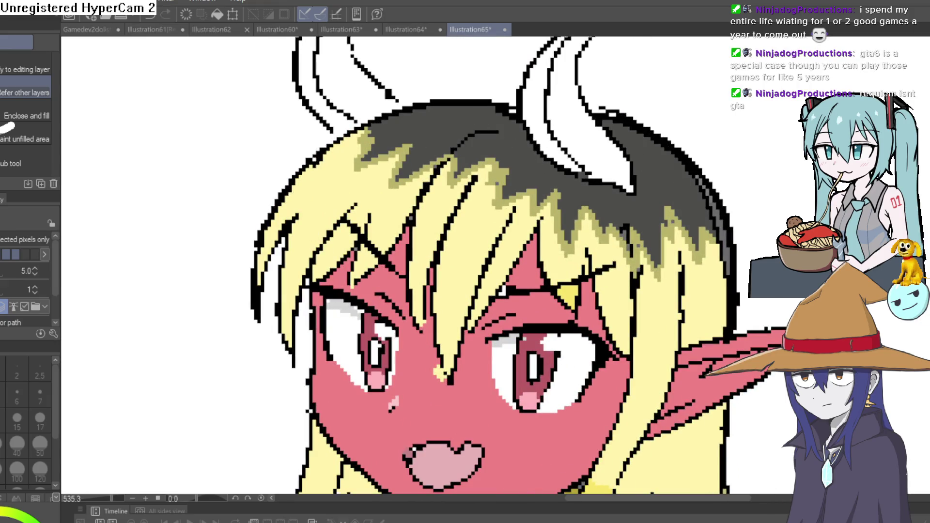
Paint a white highlight on the dark hair, then undo it
key(p)
drag(401, 142, 426, 139)
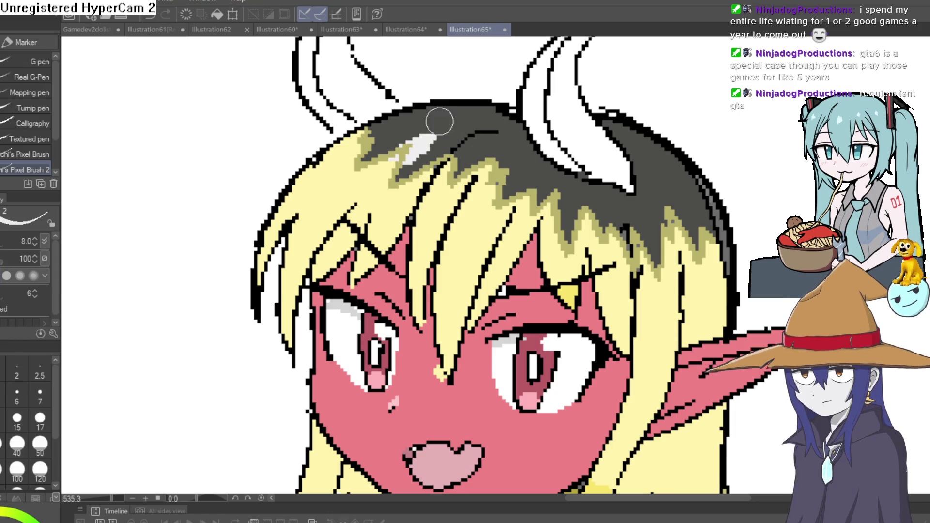
key(ctrl+z)
key(ctrl+z)
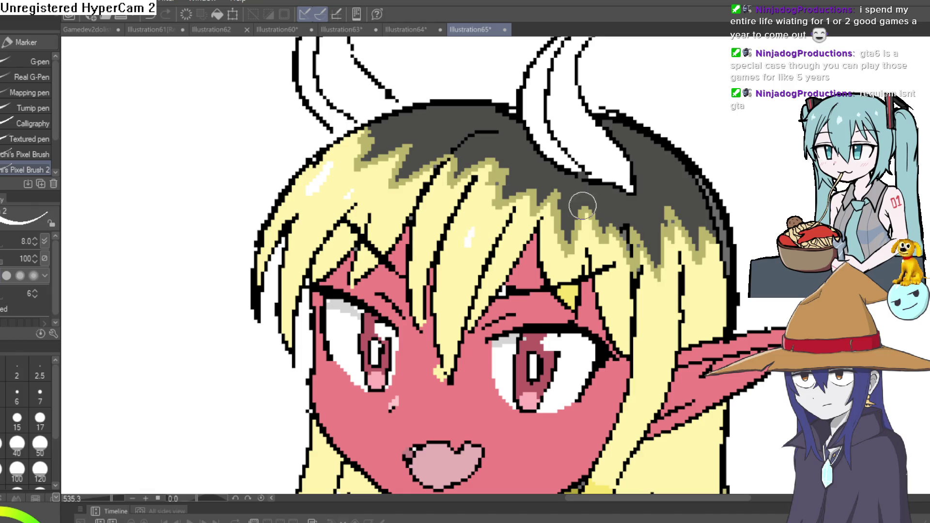
Sample the face's pink and deepen the whole face to a darker pink
scroll(732, 271, down, 5)
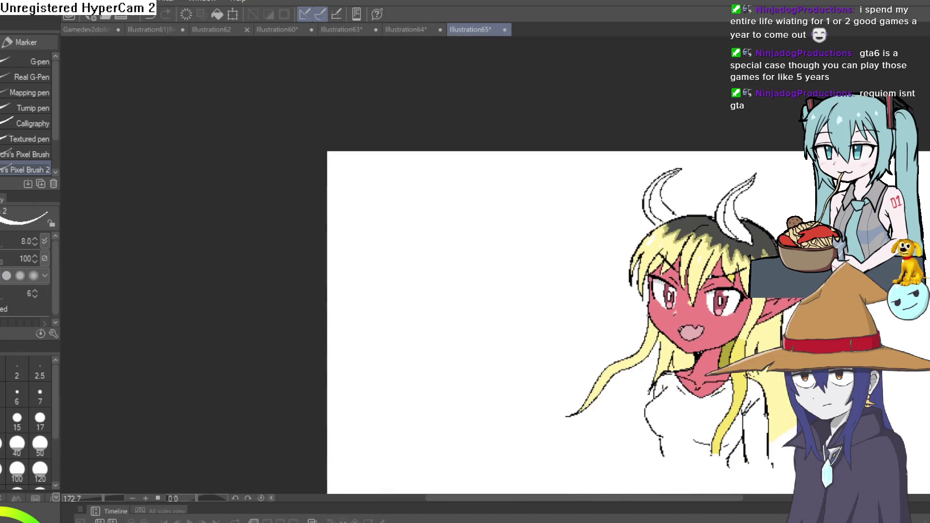
drag(770, 221, 743, 223)
scroll(727, 225, up, 4)
scroll(727, 225, up, 2)
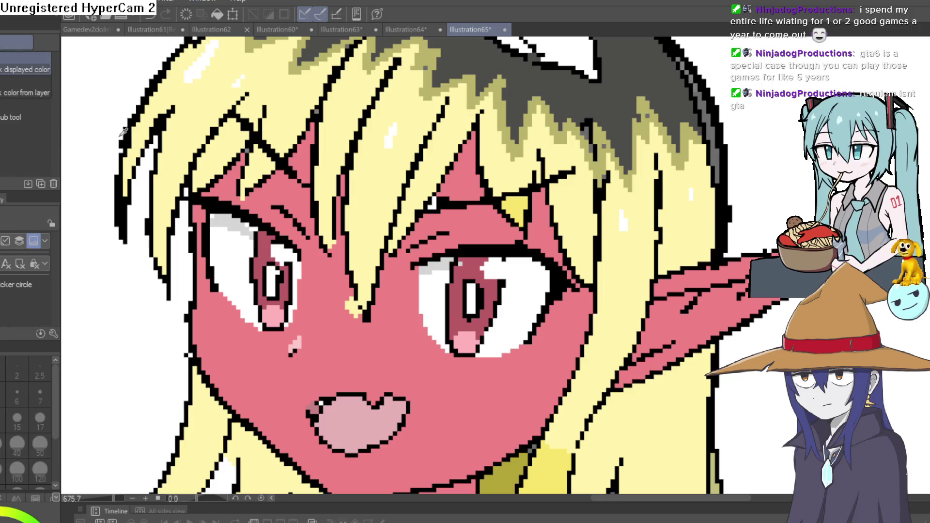
alt+click(371, 365)
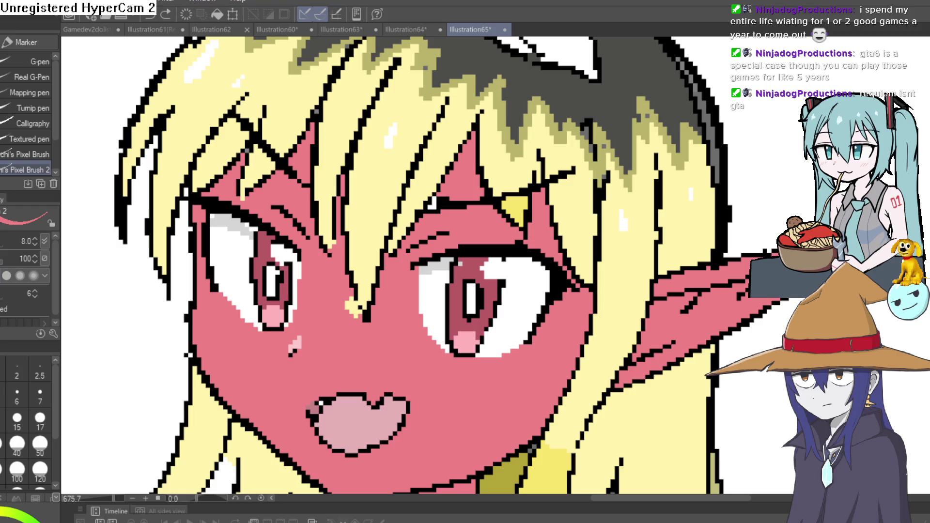
key(ctrl+z)
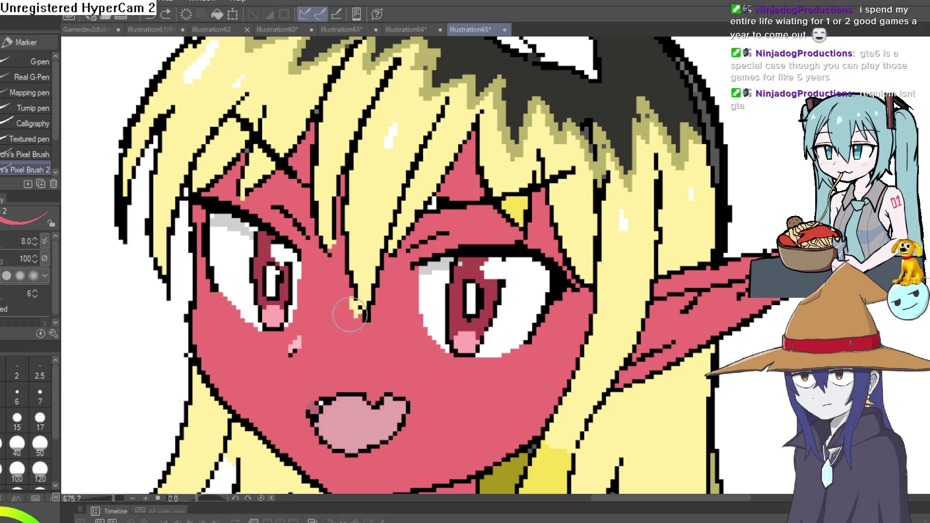
Rotate and zoom the view into the cheek, then turn the canvas nearly upright and zoom out
scroll(592, 300, down, 5)
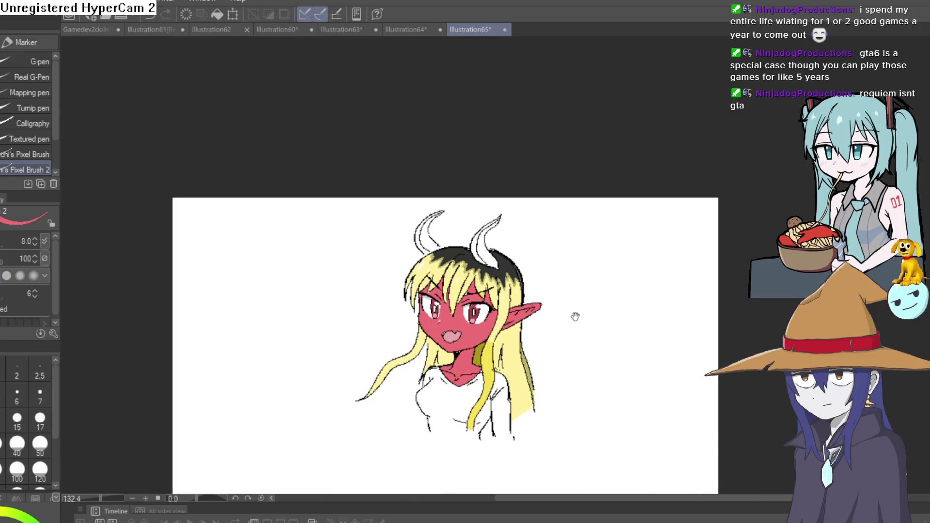
drag(547, 329, 548, 327)
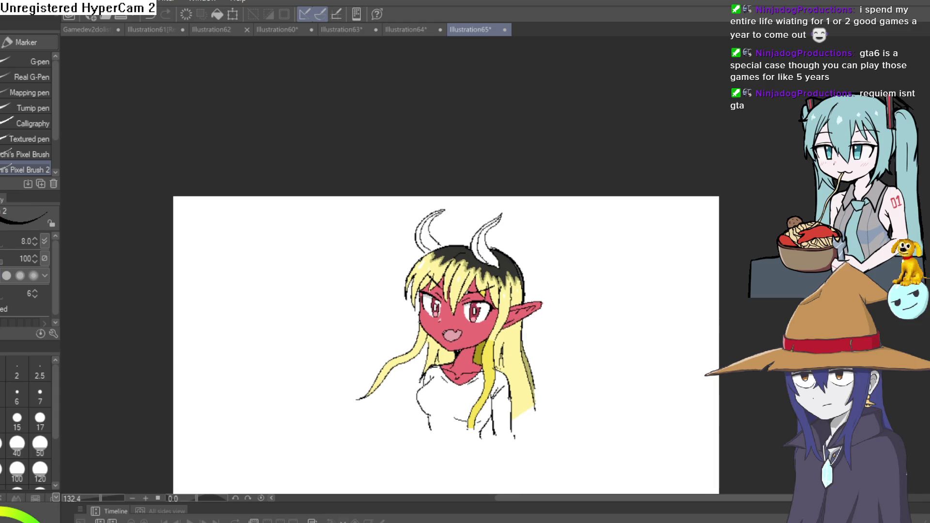
scroll(464, 260, up, 5)
mouse_move(507, 348)
mouse_down()
mouse_move(613, 290)
mouse_move(560, 459)
mouse_move(477, 480)
mouse_up()
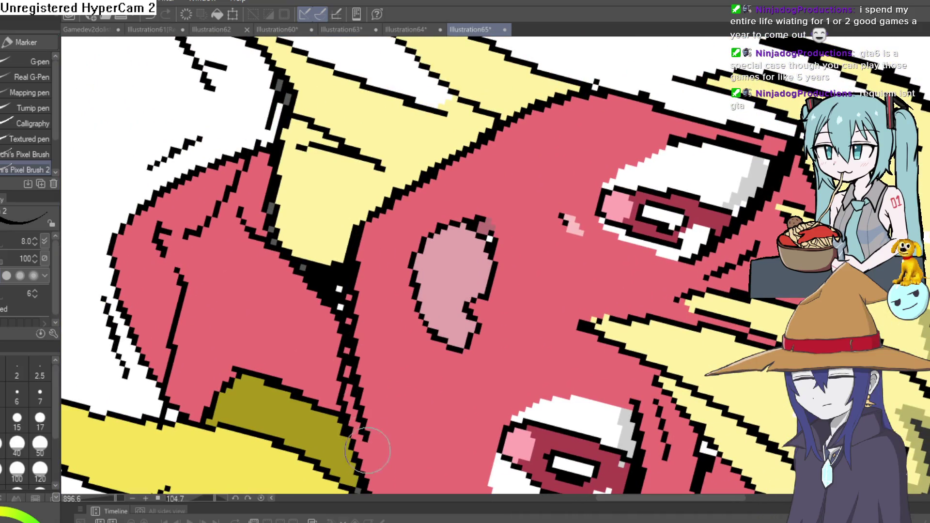
drag(368, 451, 344, 315)
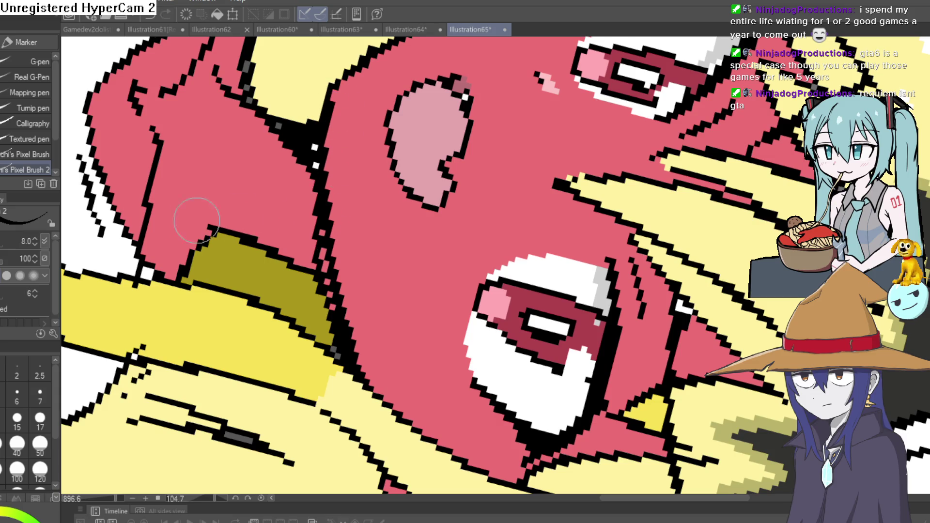
key(i)
key(p)
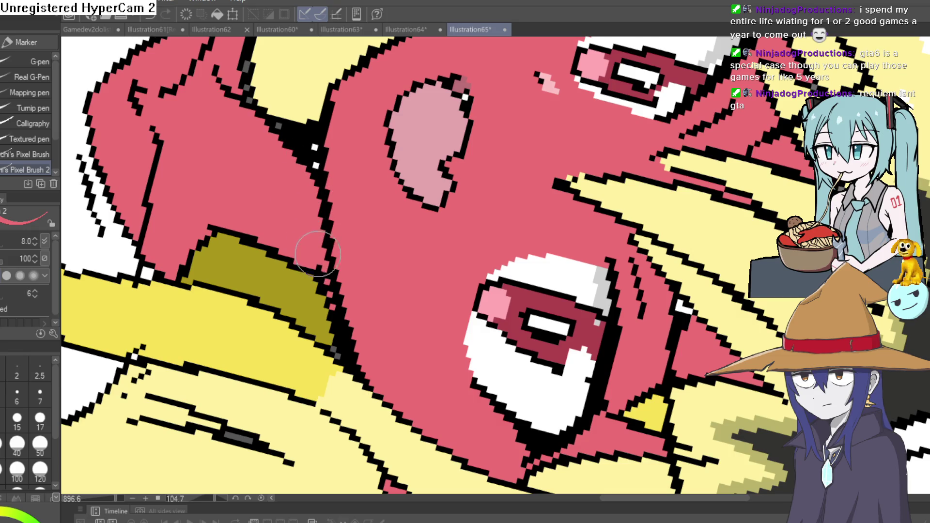
scroll(390, 190, down, 7)
mouse_move(390, 190)
mouse_down()
mouse_move(304, 223)
mouse_move(574, 259)
mouse_move(592, 240)
mouse_up()
scroll(582, 272, down, 3)
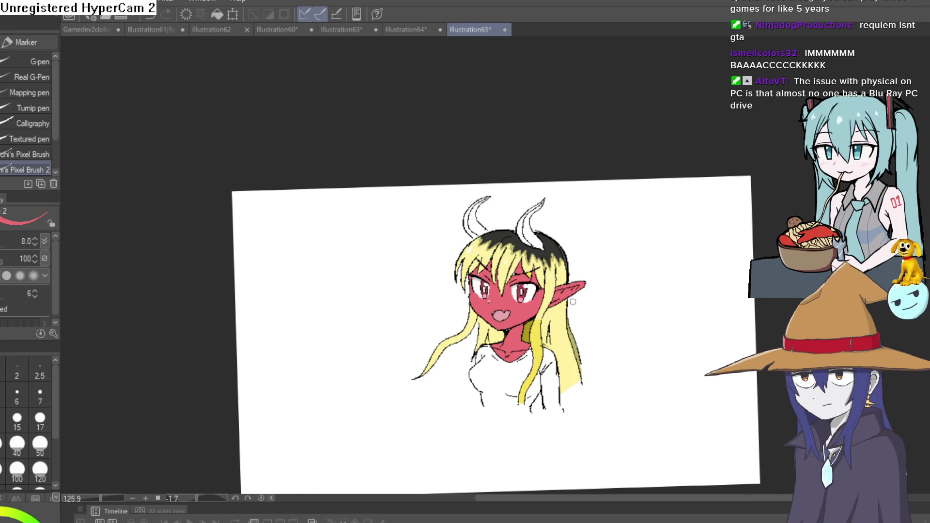
Swap the drawing colour from yellow to green and then back to red
scroll(573, 301, up, 4)
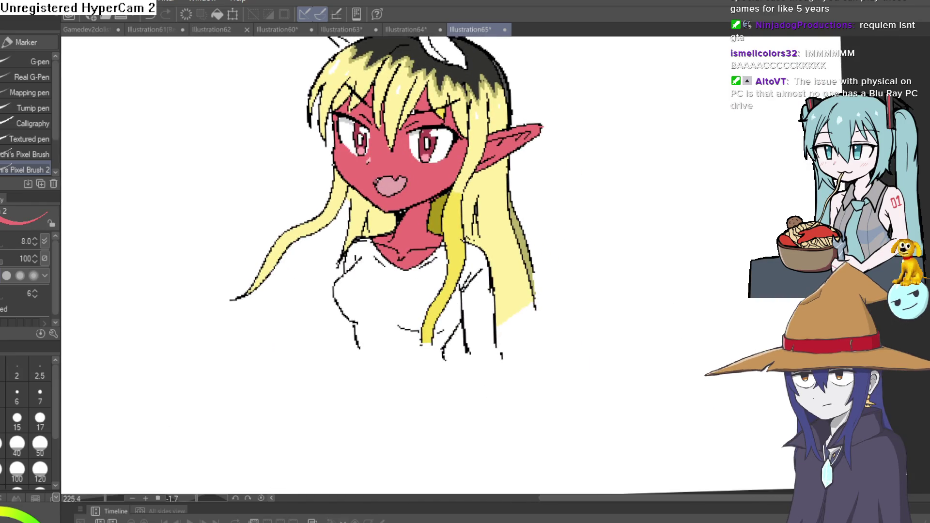
key(x)
click(18, 514)
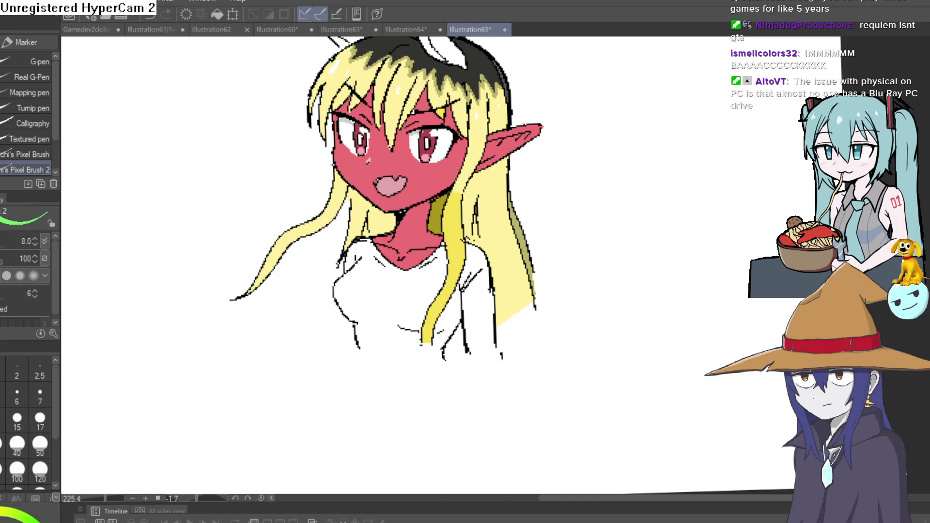
key(x)
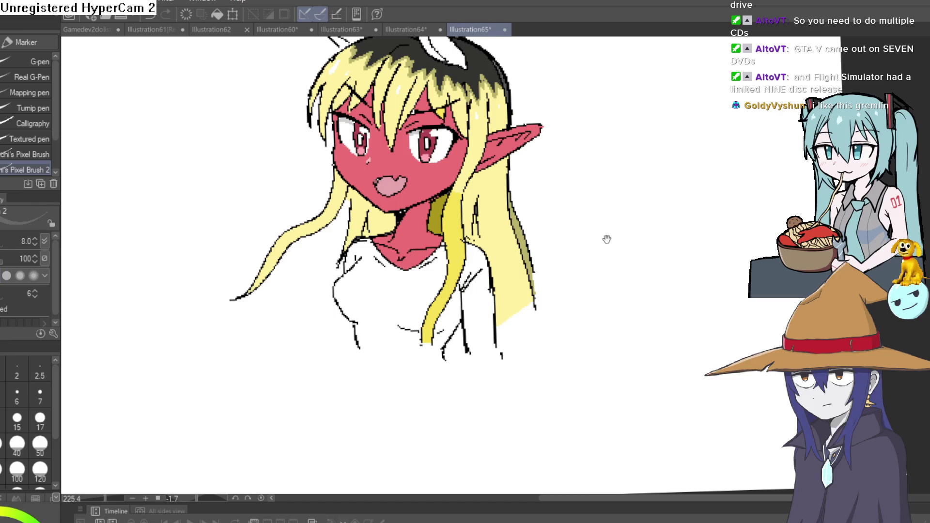
Fill the right and left horns with mid grey
drag(607, 239, 592, 326)
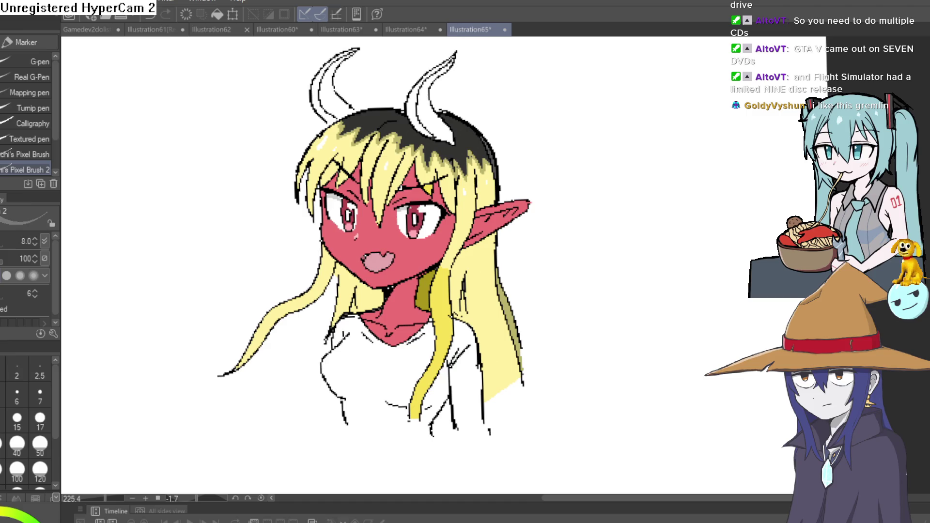
key(g)
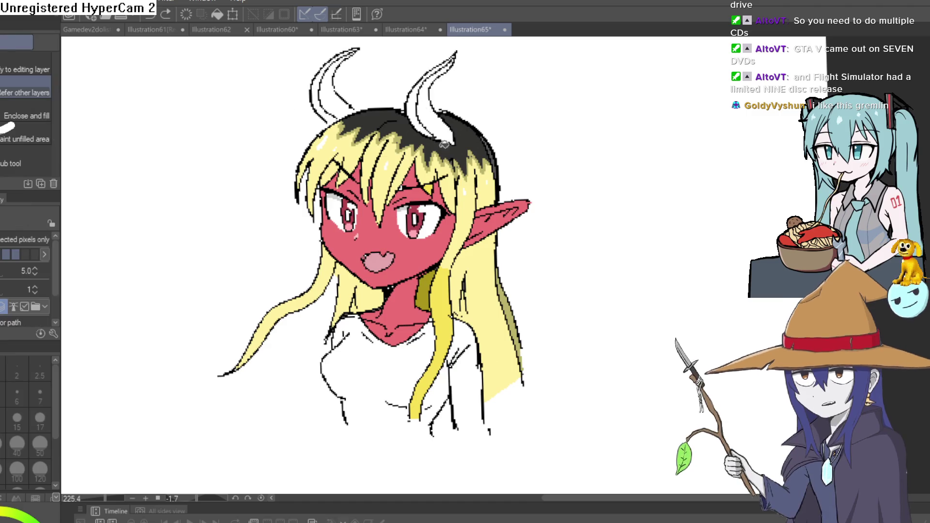
click(426, 97)
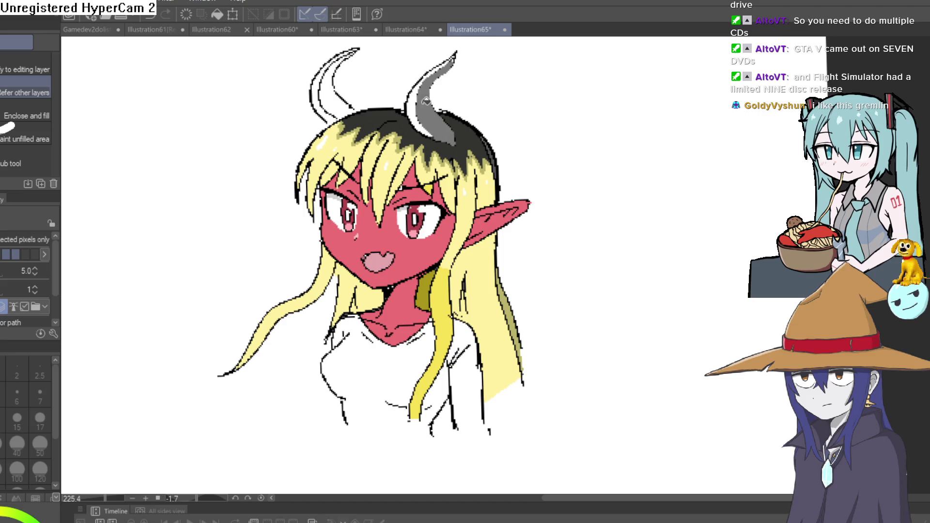
click(425, 88)
click(329, 85)
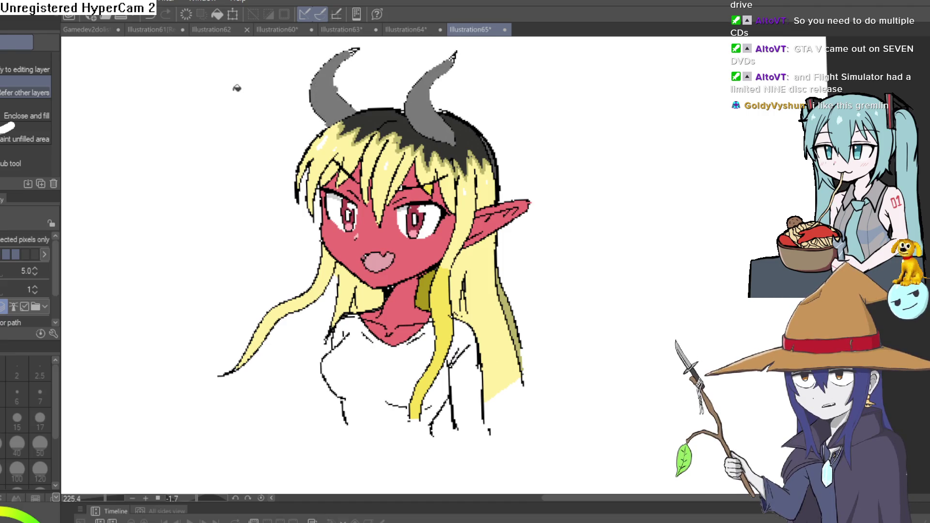
key(p)
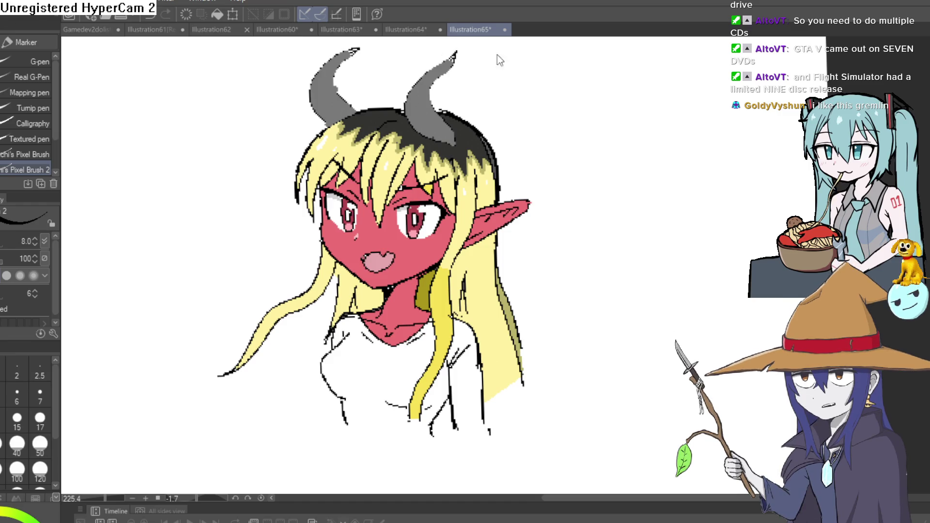
Create a new blank illustration and position it in the view
key(ctrl+n)
key(Return)
drag(648, 202, 515, 223)
scroll(480, 256, up, 3)
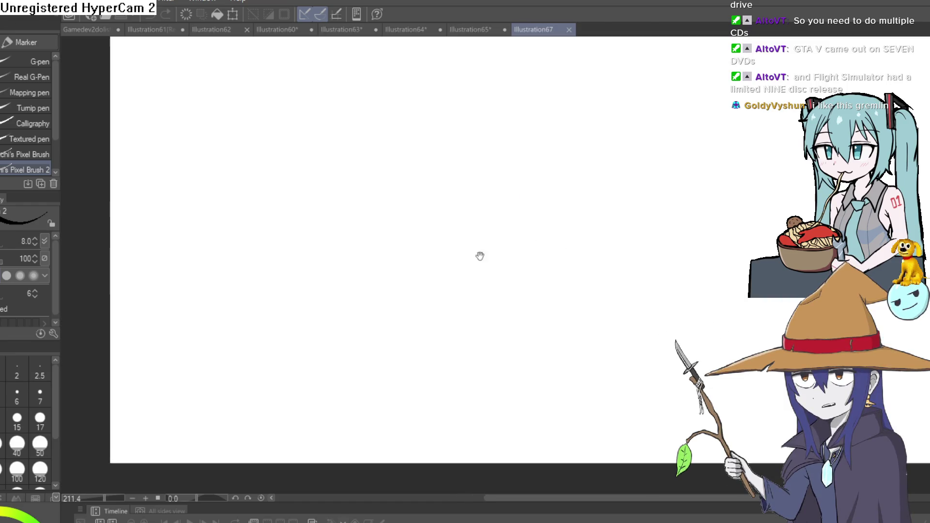
drag(480, 255, 377, 267)
Try a freehand circle near the canvas centre, then undo it
mouse_move(446, 216)
mouse_down()
mouse_move(399, 318)
mouse_move(451, 214)
mouse_move(388, 221)
mouse_up()
key(ctrl+z)
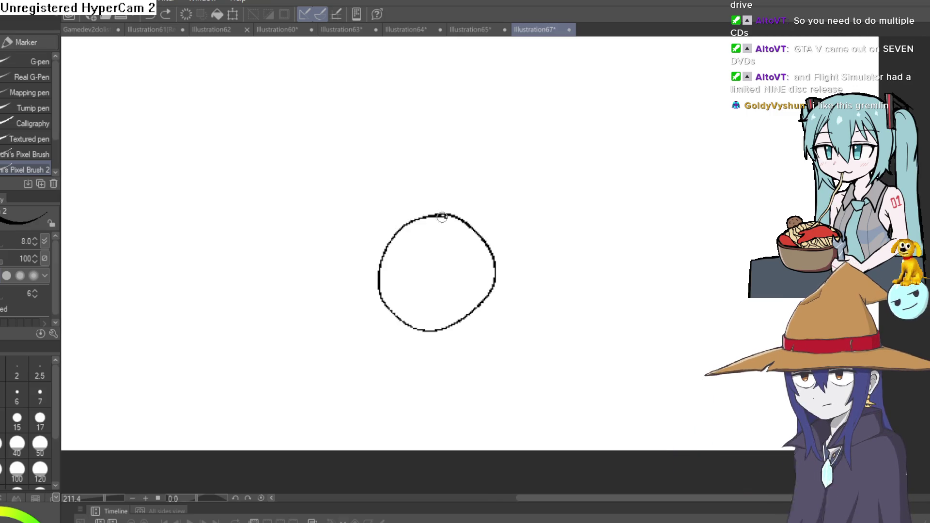
drag(446, 214, 386, 220)
key(ctrl+z)
key(ctrl+z)
scroll(517, 217, down, 4)
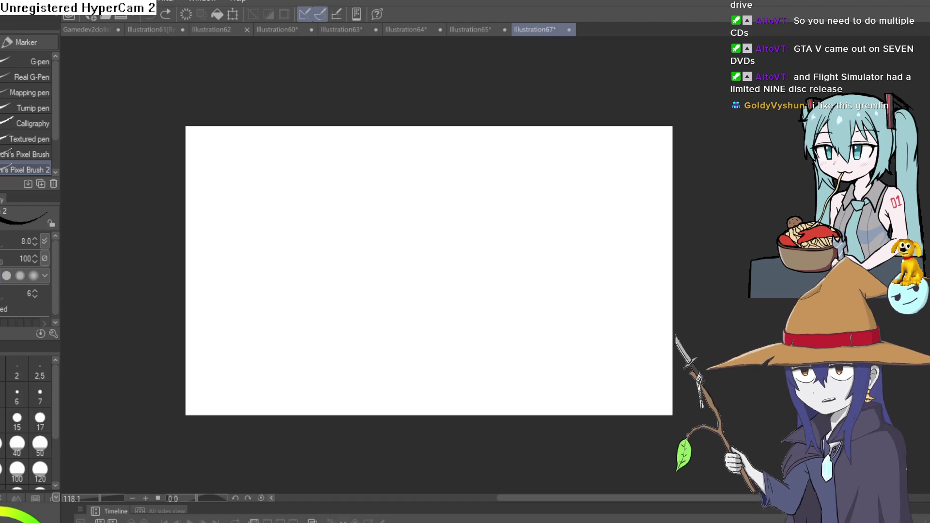
Draw the car's front wheel arch, lower front edge, hood and windshield base line
drag(413, 296, 482, 279)
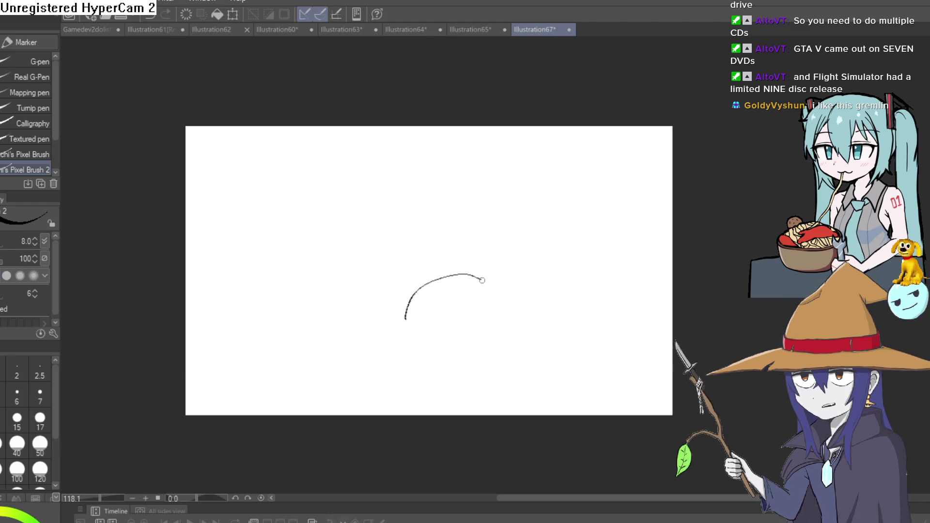
drag(406, 320, 307, 310)
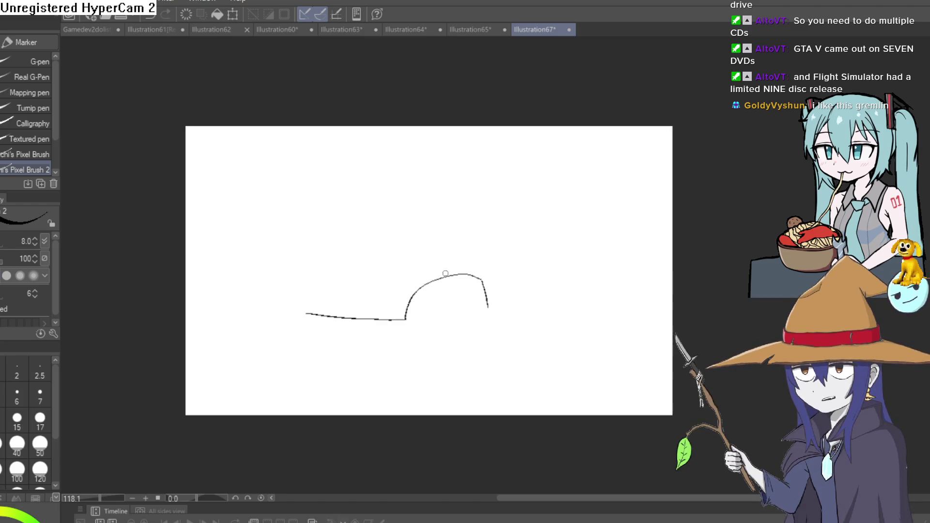
key(ctrl+z)
drag(405, 320, 304, 293)
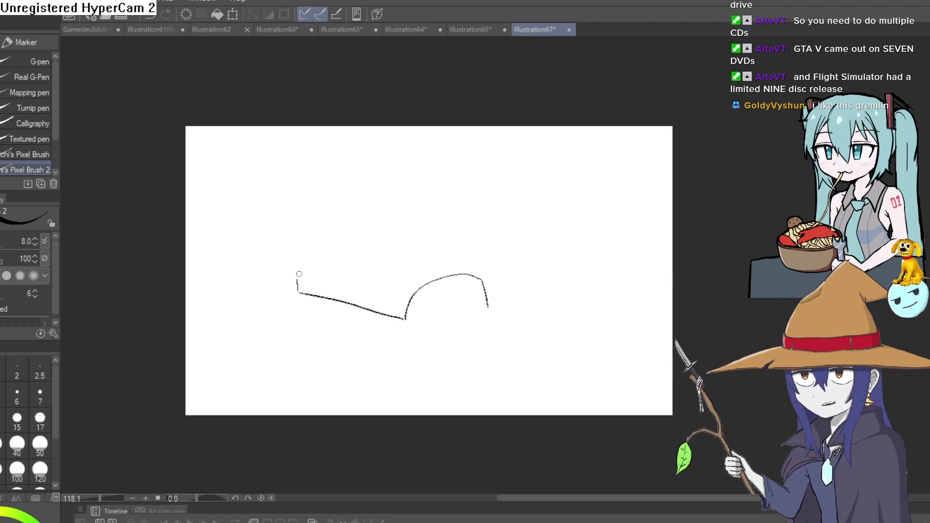
mouse_move(299, 256)
mouse_down()
mouse_move(371, 218)
mouse_move(468, 245)
mouse_up()
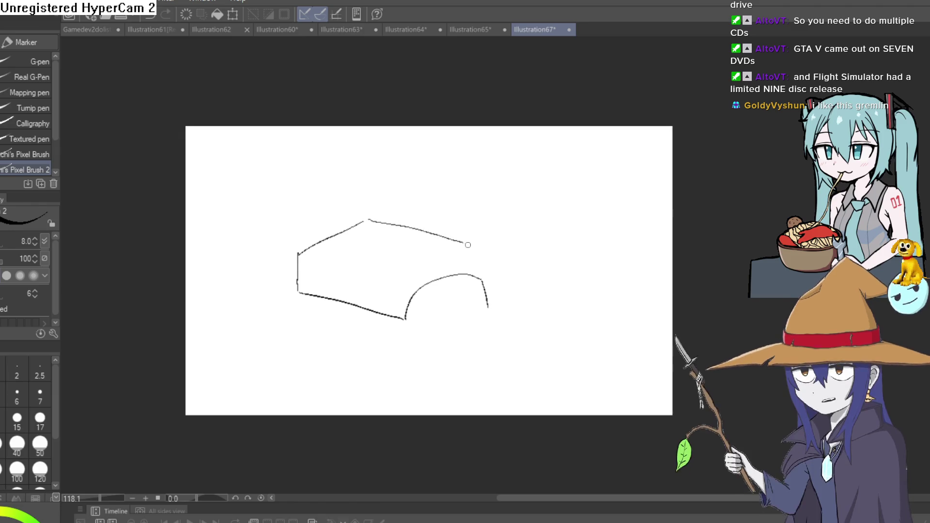
drag(366, 215, 411, 181)
key(ctrl+z)
mouse_move(369, 216)
mouse_down()
mouse_move(437, 190)
mouse_move(504, 206)
mouse_up()
Add the windshield pillar, roof line and rear window edge, dropping the rear roof stroke
drag(477, 248, 499, 207)
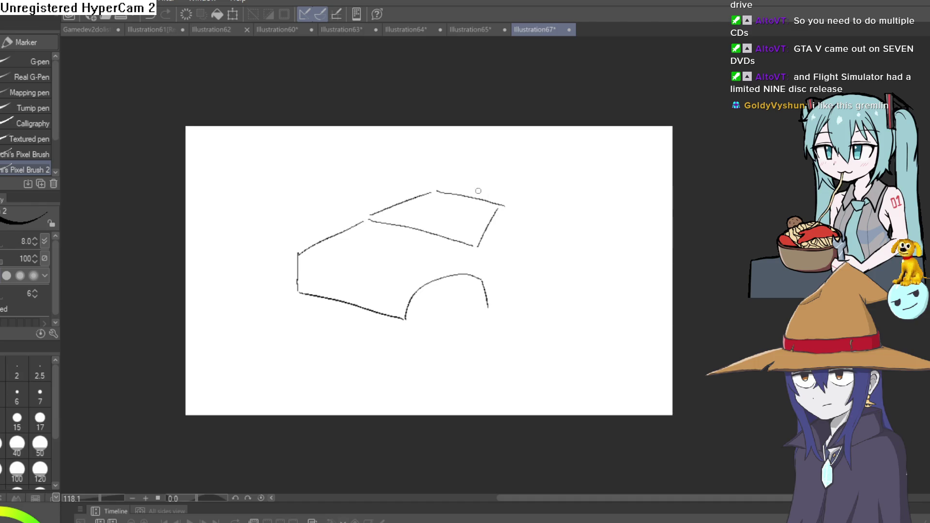
drag(437, 186, 513, 170)
drag(498, 244, 574, 212)
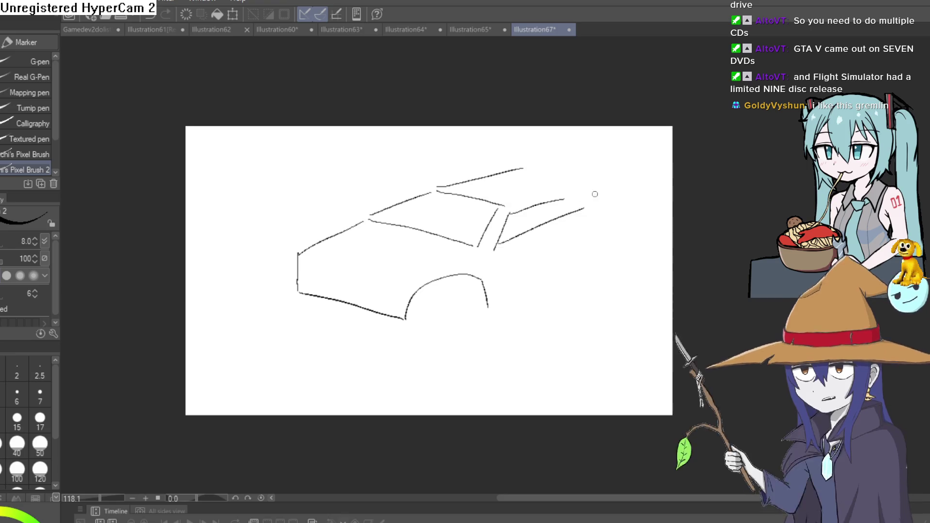
drag(529, 165, 580, 182)
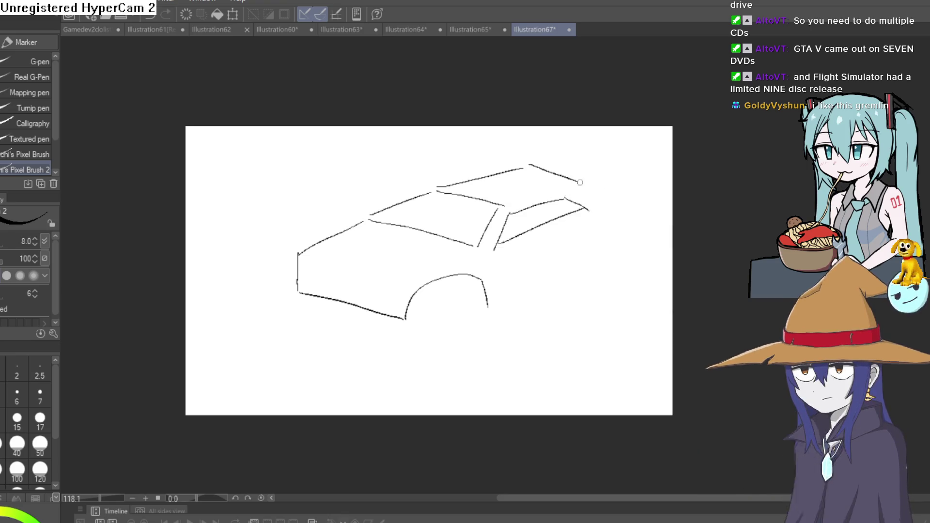
key(ctrl+z)
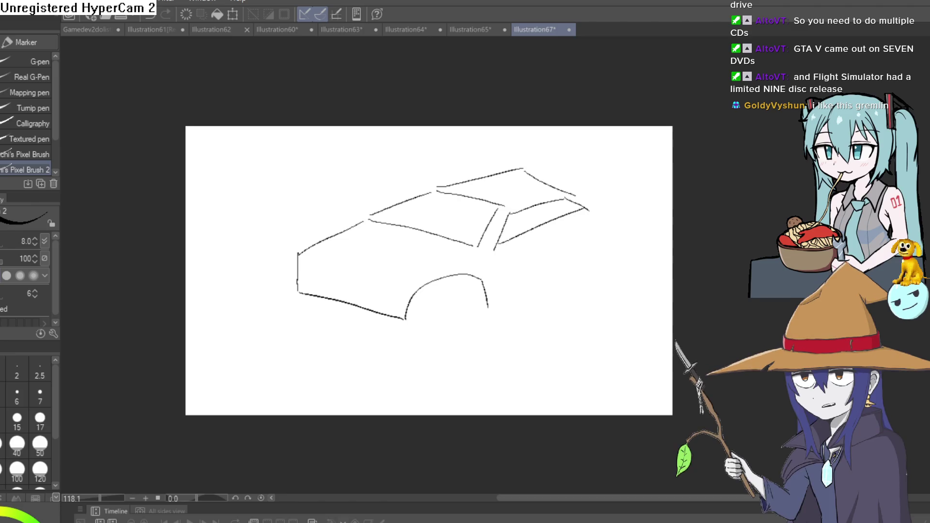
Flip the red horned girl drawing, then browse Illustration64, Illustration63 and the goblin Nixie
click(468, 29)
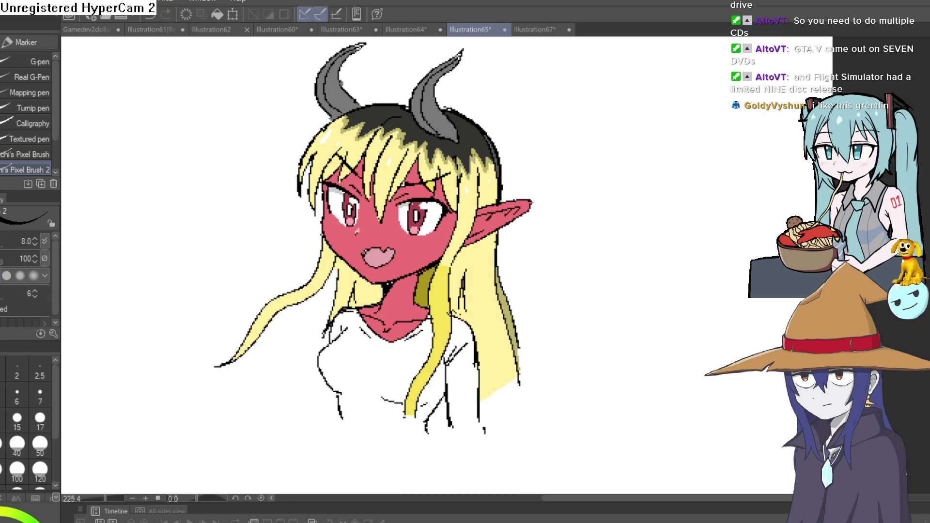
key(h)
key(h)
key(h)
key(h)
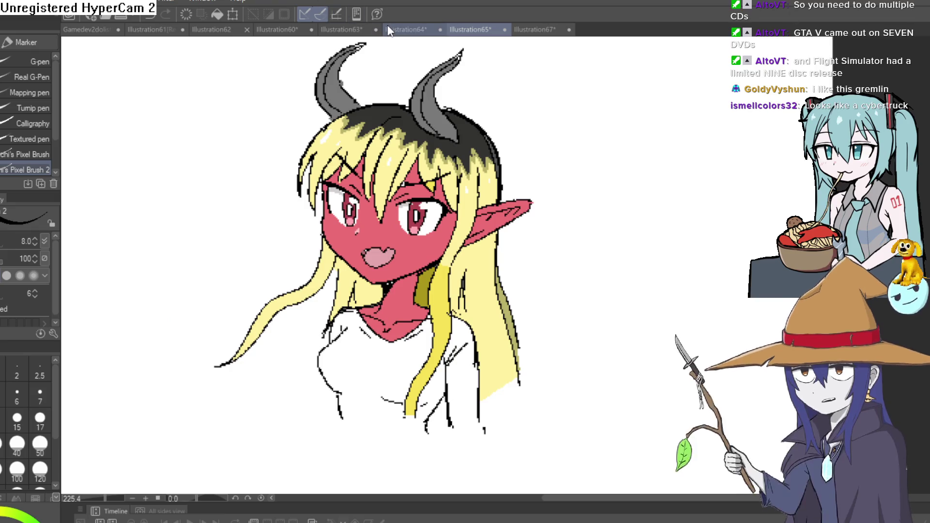
key(ctrl+shift+Tab)
click(335, 28)
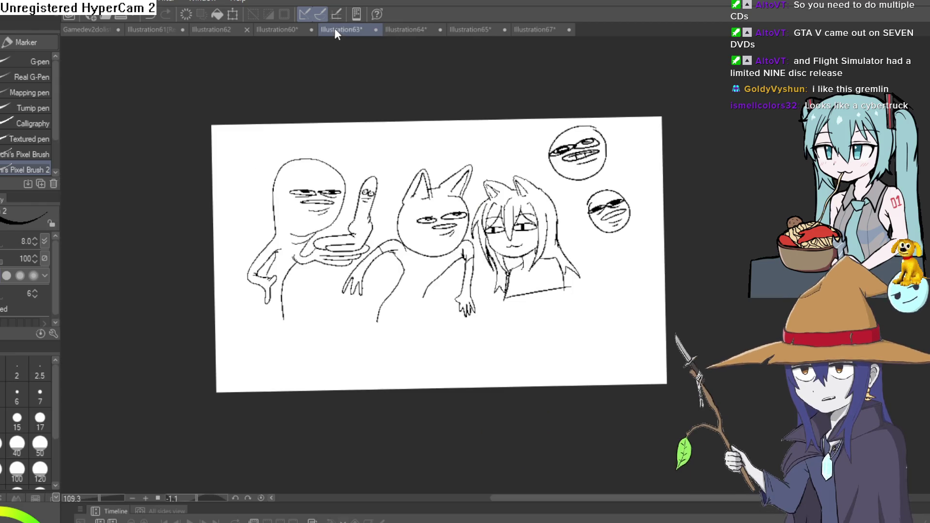
click(287, 30)
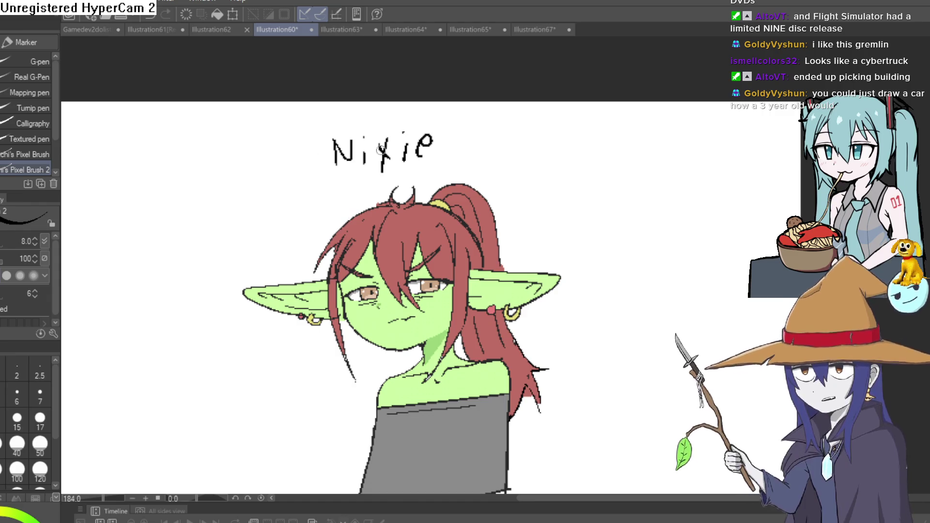
click(482, 30)
Move the Illustration65 tab beside Illustration60 and compare it with the goblin Nixie drawing
drag(352, 35, 335, 31)
click(277, 30)
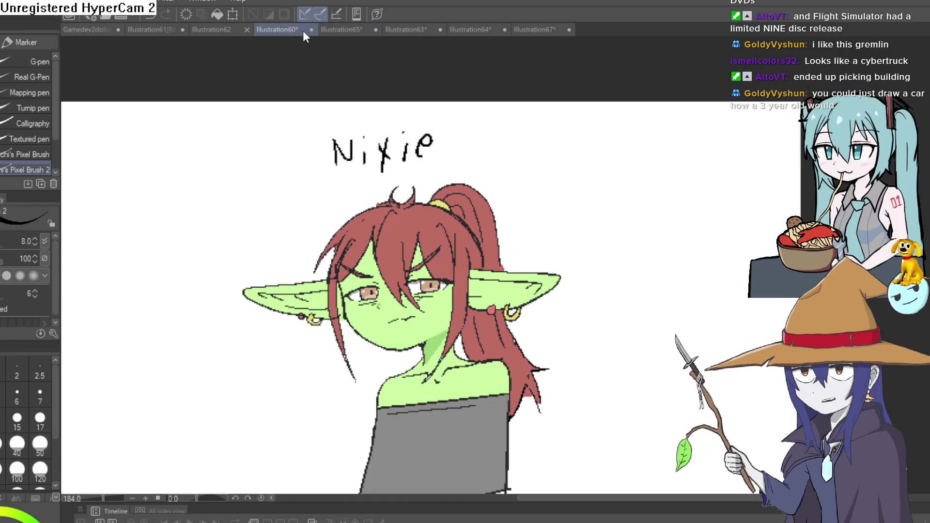
click(330, 29)
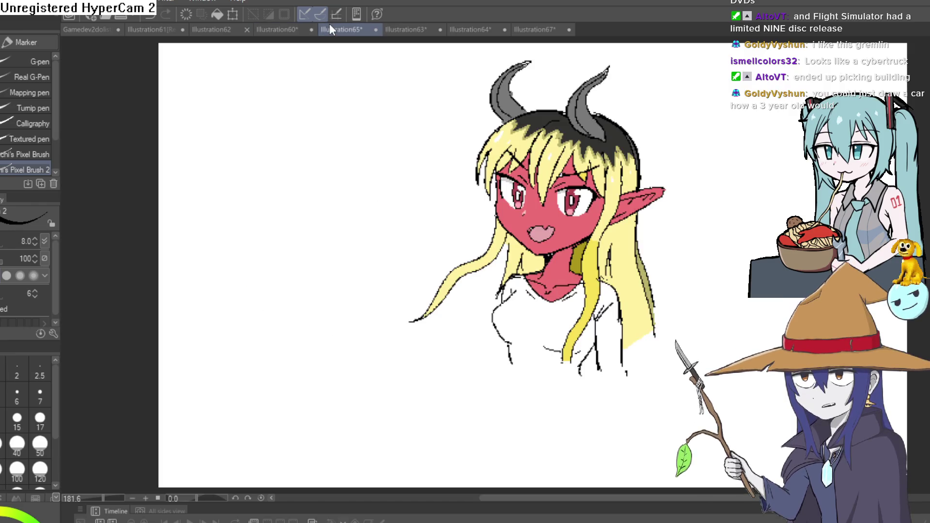
click(274, 30)
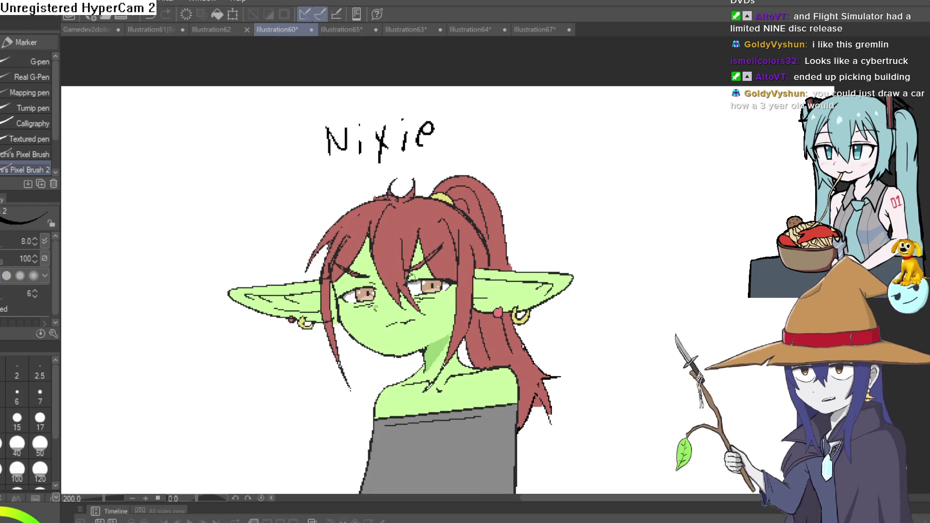
key(ctrl+plus)
click(336, 27)
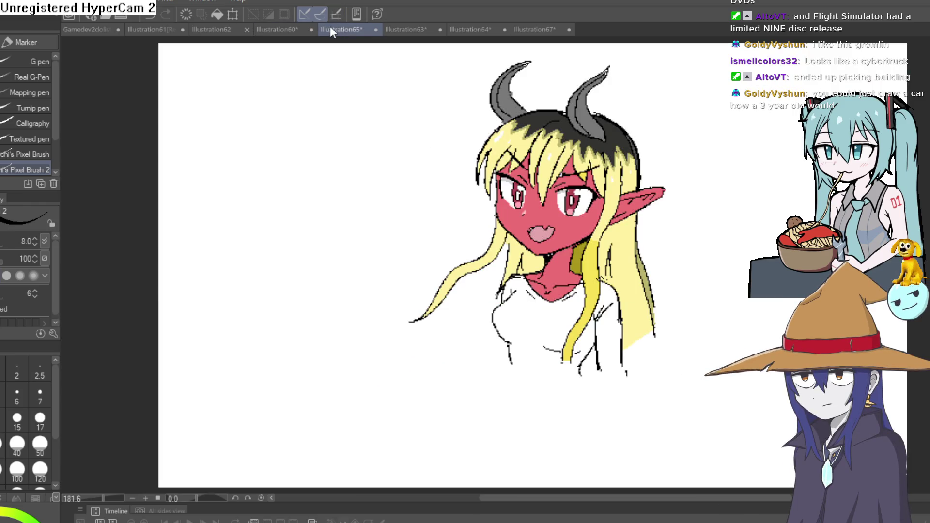
click(285, 28)
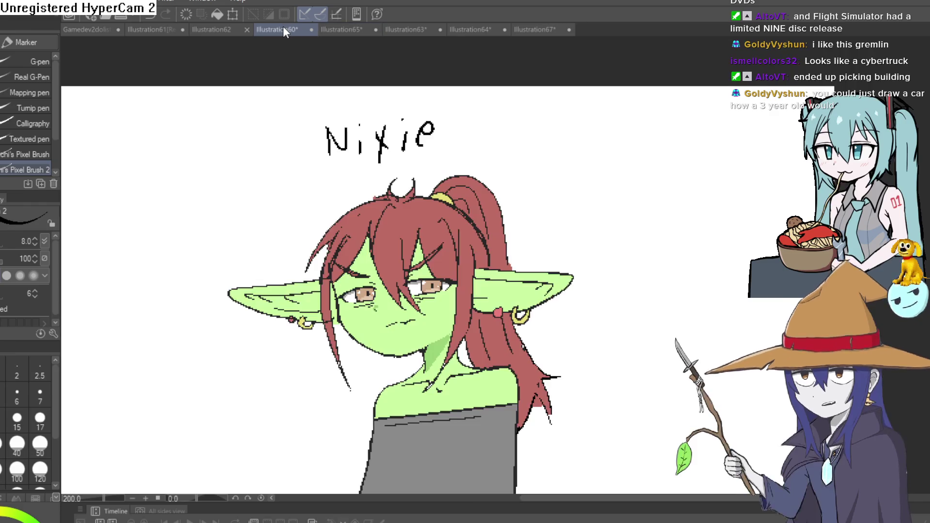
click(336, 28)
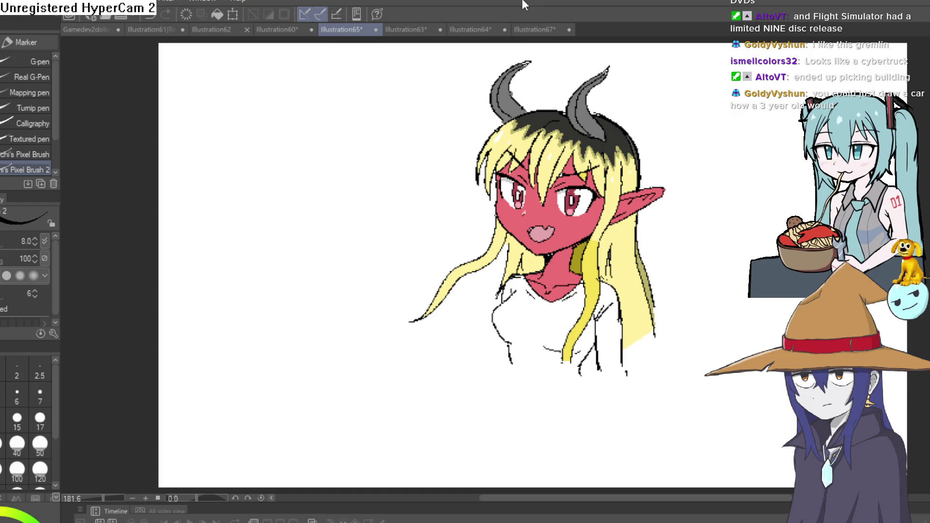
Back on the car sketch, redraw the front wheel's arch, lower edge and inner rim
click(528, 33)
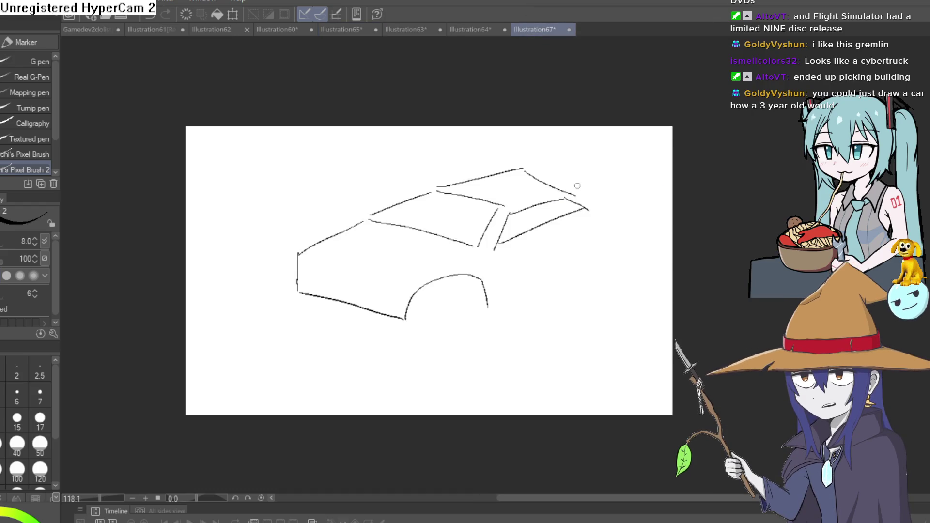
mouse_move(364, 223)
mouse_down()
mouse_move(302, 268)
mouse_move(301, 249)
mouse_up()
key(e)
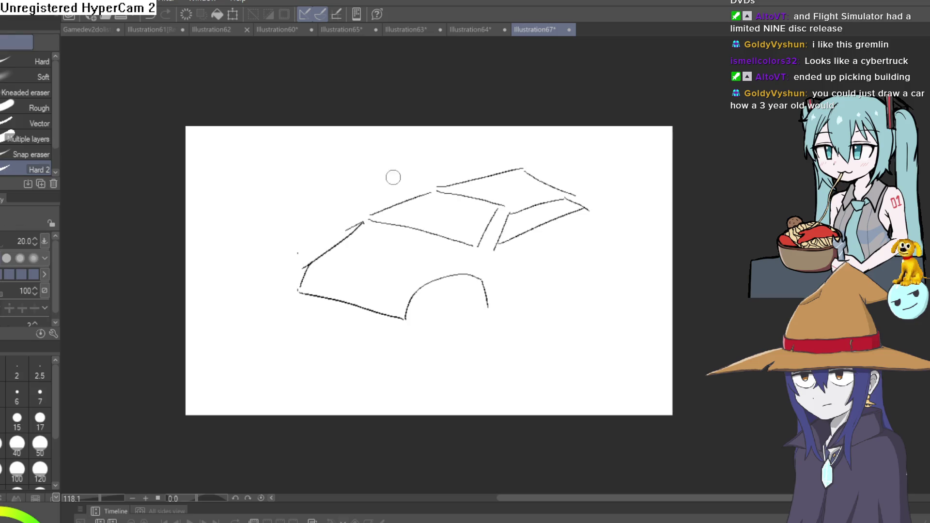
key(p)
scroll(490, 302, up, 3)
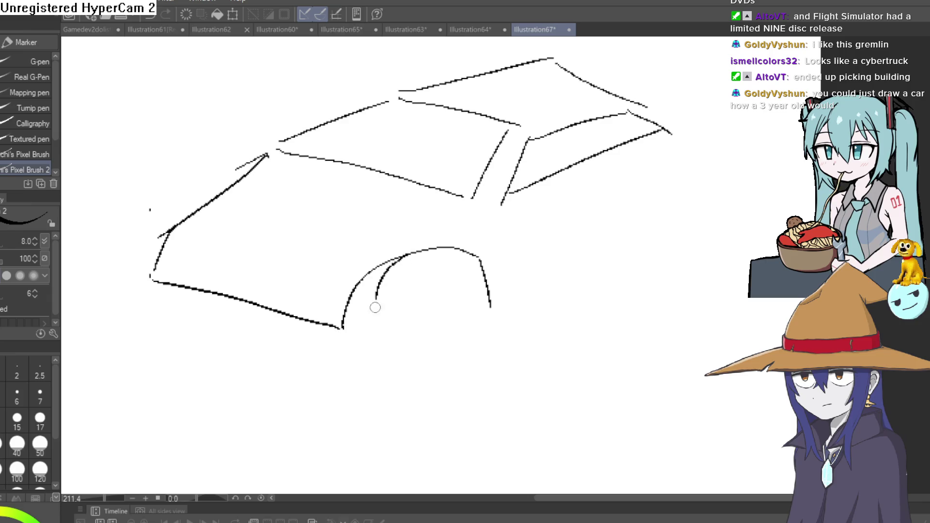
mouse_move(486, 284)
mouse_down()
mouse_move(422, 361)
mouse_move(352, 302)
mouse_up()
key(ctrl+z)
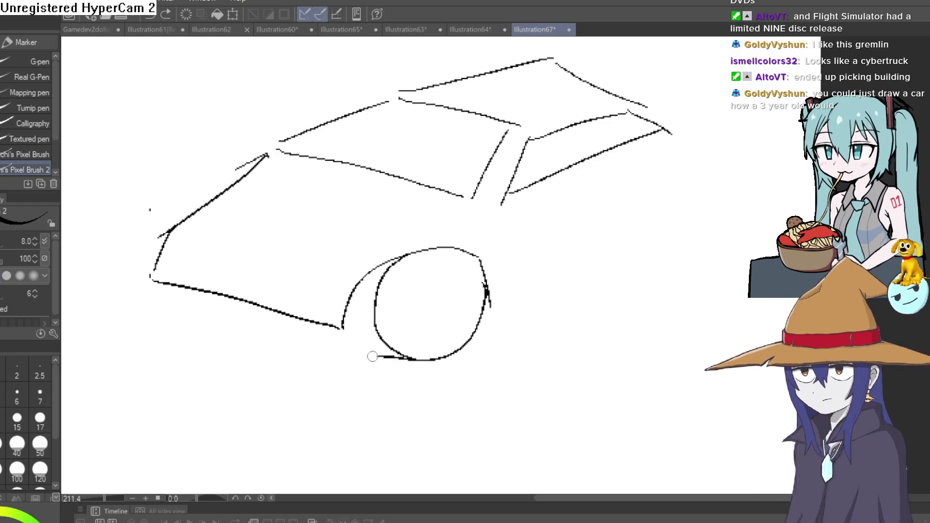
drag(411, 361, 368, 350)
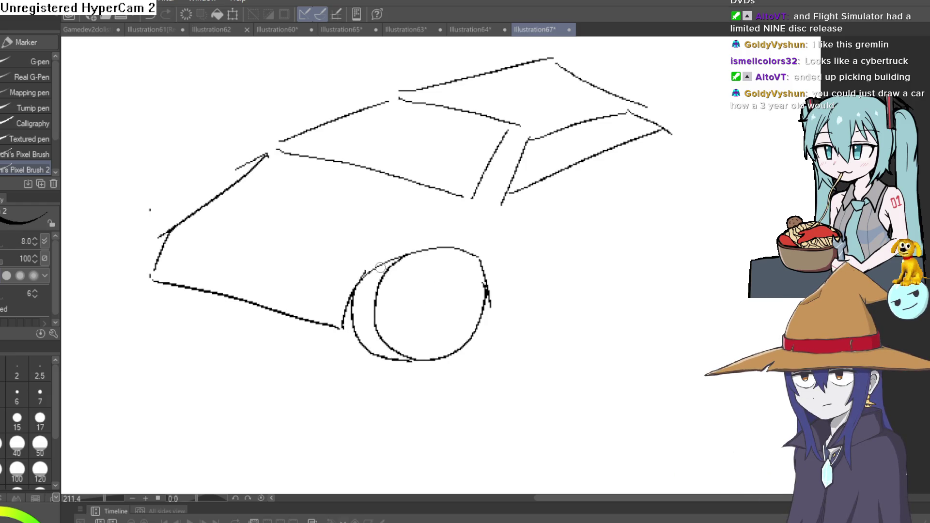
drag(396, 318, 461, 292)
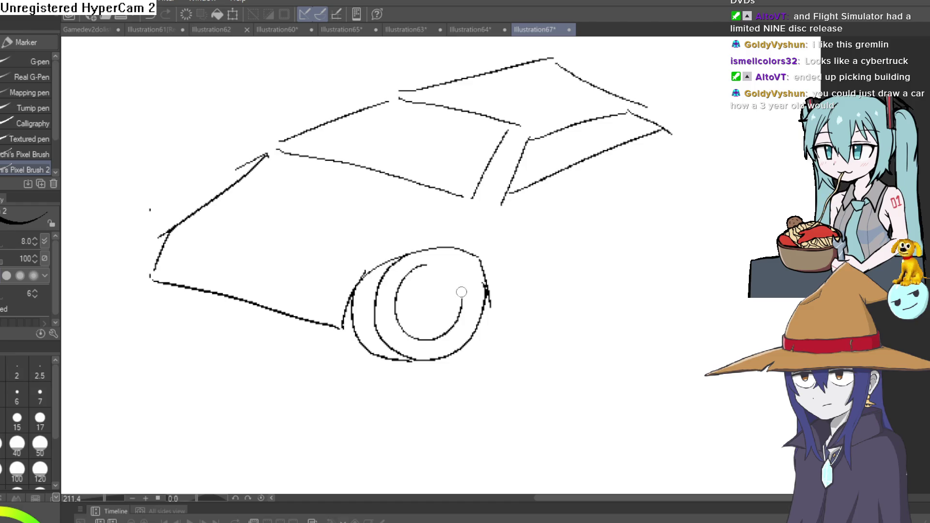
Extend the roof rearward and draw the lower body line, rear wheel arch, wheel and rear end
mouse_move(521, 242)
mouse_down()
mouse_move(573, 284)
mouse_move(517, 259)
mouse_up()
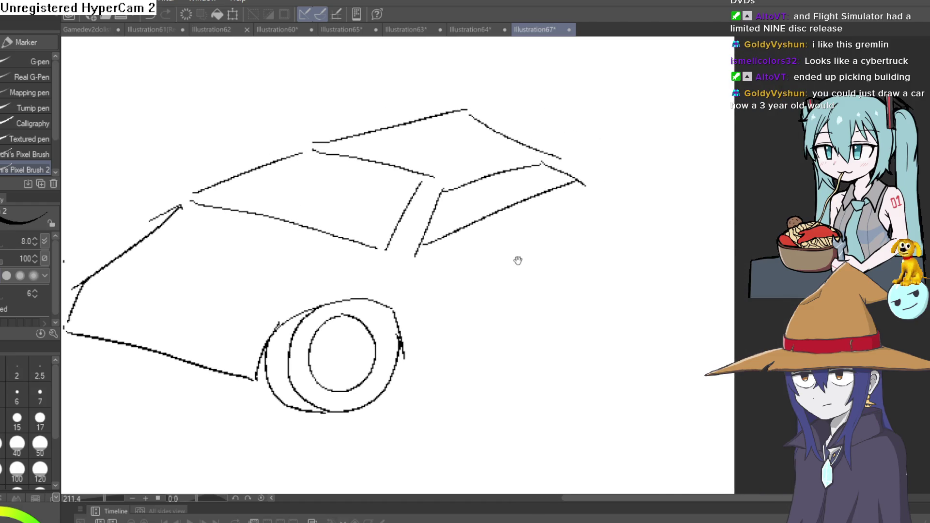
drag(479, 141, 583, 131)
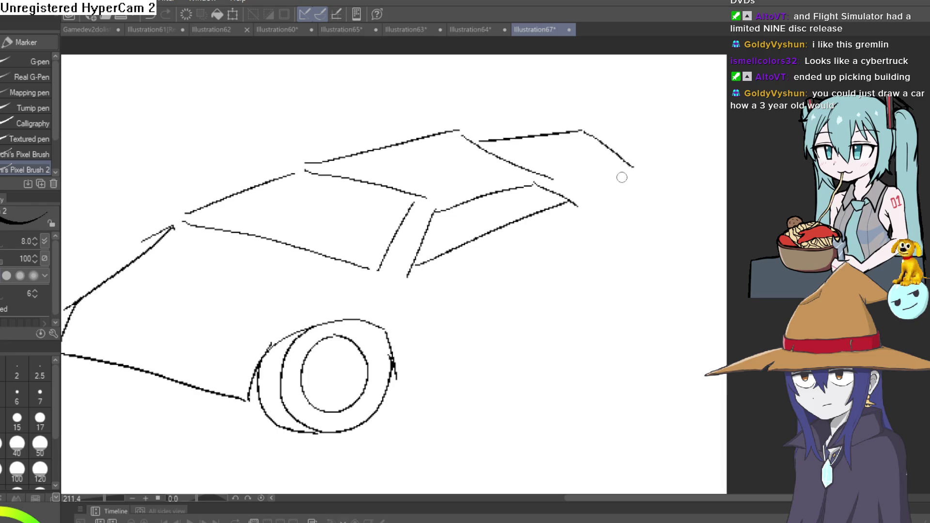
drag(622, 177, 639, 134)
mouse_move(403, 288)
mouse_down()
mouse_move(420, 307)
mouse_move(638, 193)
mouse_up()
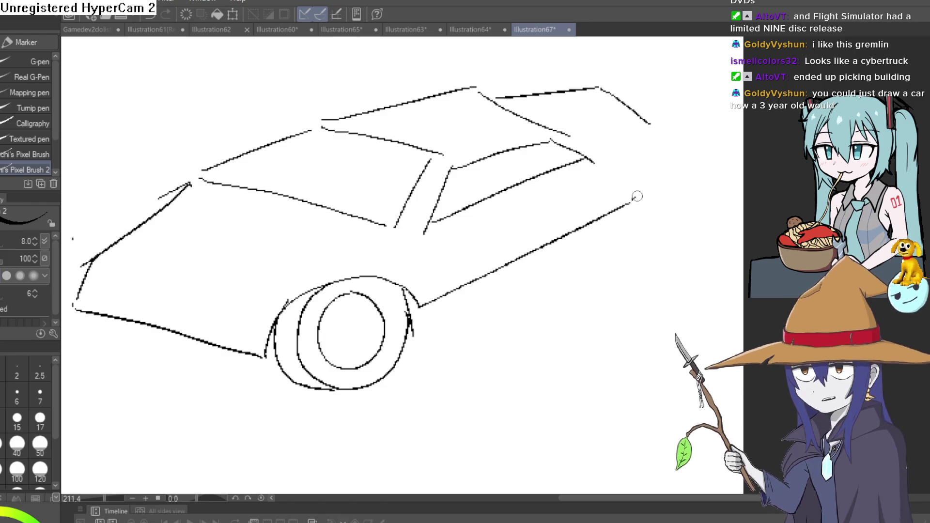
mouse_move(648, 160)
mouse_down()
mouse_move(680, 171)
mouse_move(671, 206)
mouse_move(655, 165)
mouse_up()
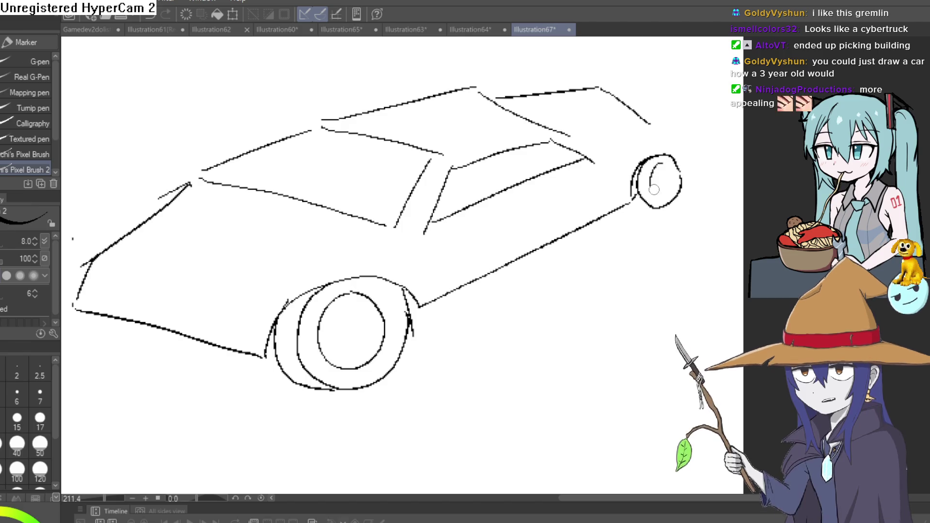
drag(664, 206, 647, 211)
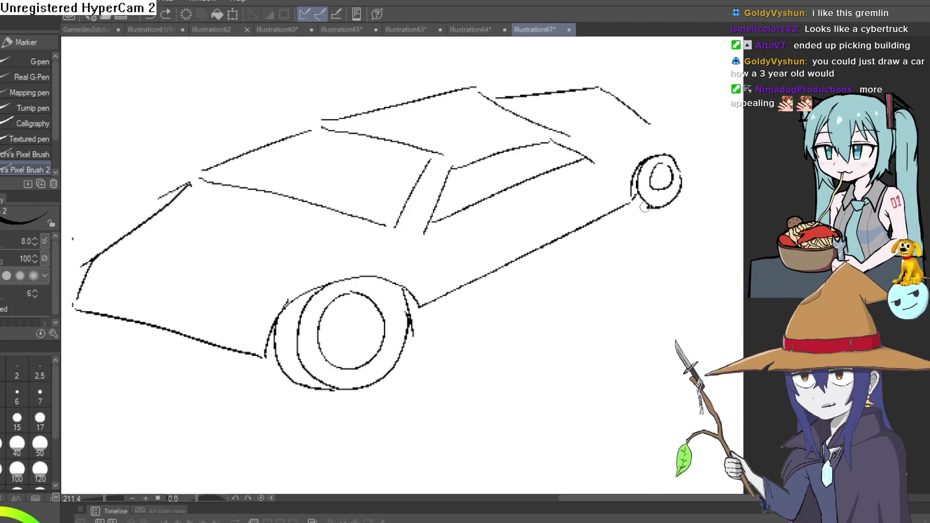
drag(680, 164, 649, 113)
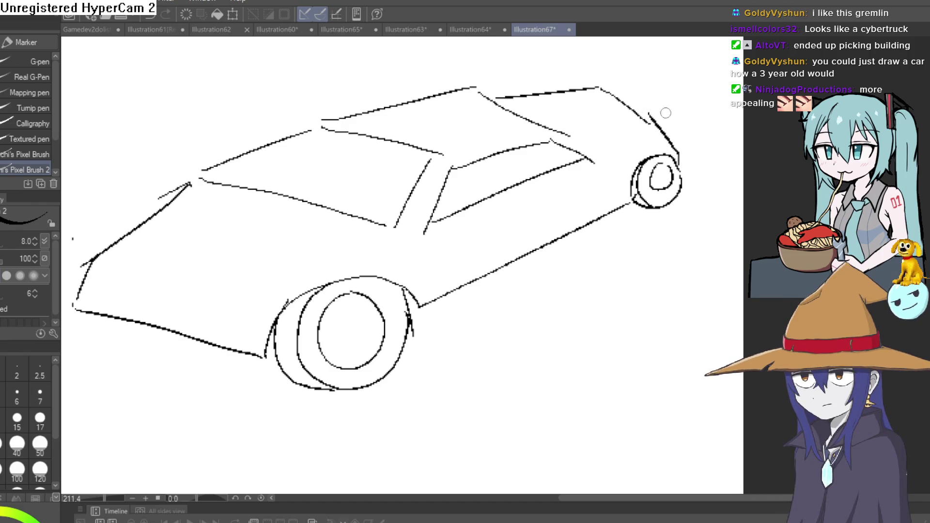
Add a short line at the car's rear end
scroll(653, 187, down, 5)
scroll(581, 232, up, 6)
scroll(516, 272, down, 2)
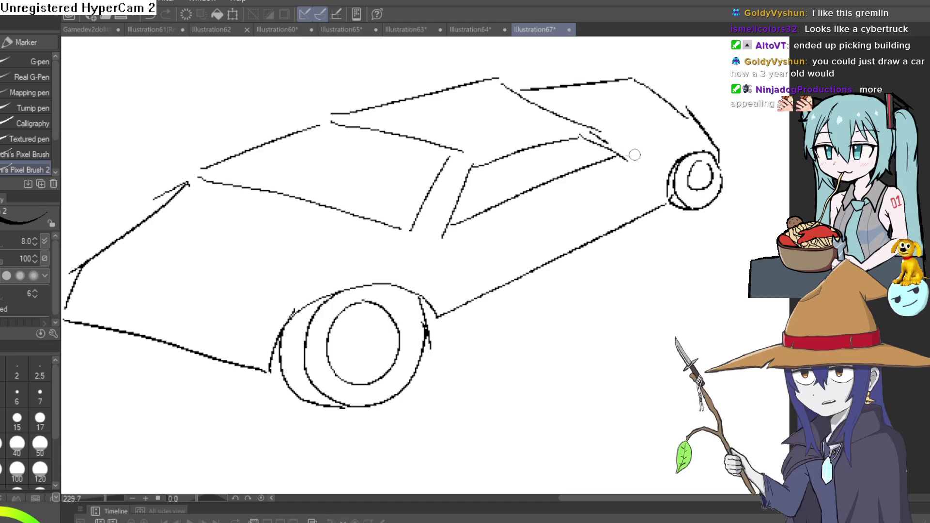
mouse_move(594, 230)
mouse_down()
mouse_move(588, 243)
mouse_move(591, 221)
mouse_move(577, 228)
mouse_move(576, 240)
mouse_up()
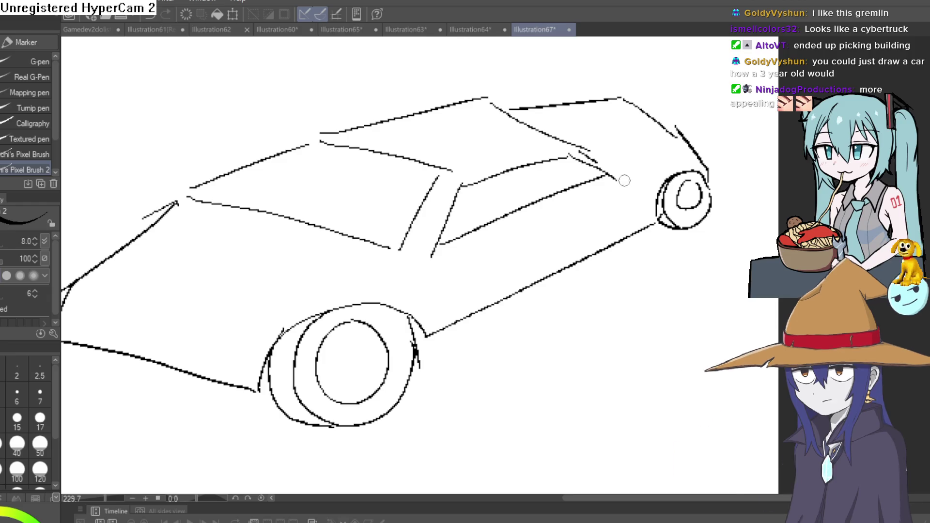
drag(686, 152, 672, 155)
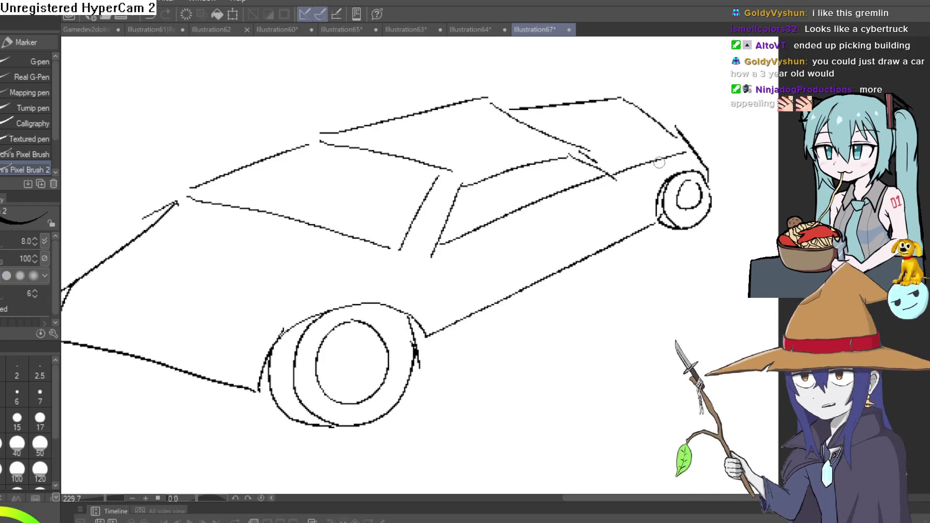
Try a new hood line, undo it, and double the lower body line along the side
drag(368, 323, 530, 262)
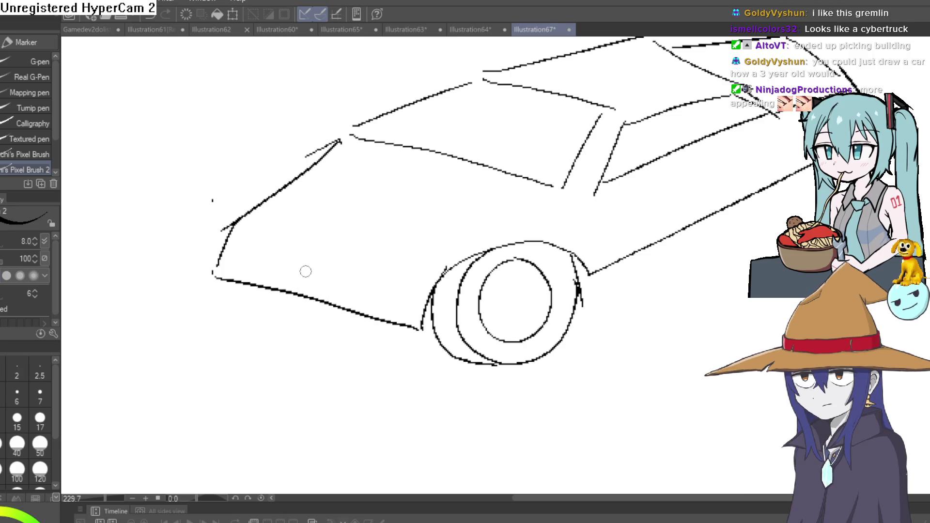
mouse_move(271, 224)
mouse_down()
mouse_move(356, 156)
mouse_move(507, 193)
mouse_up()
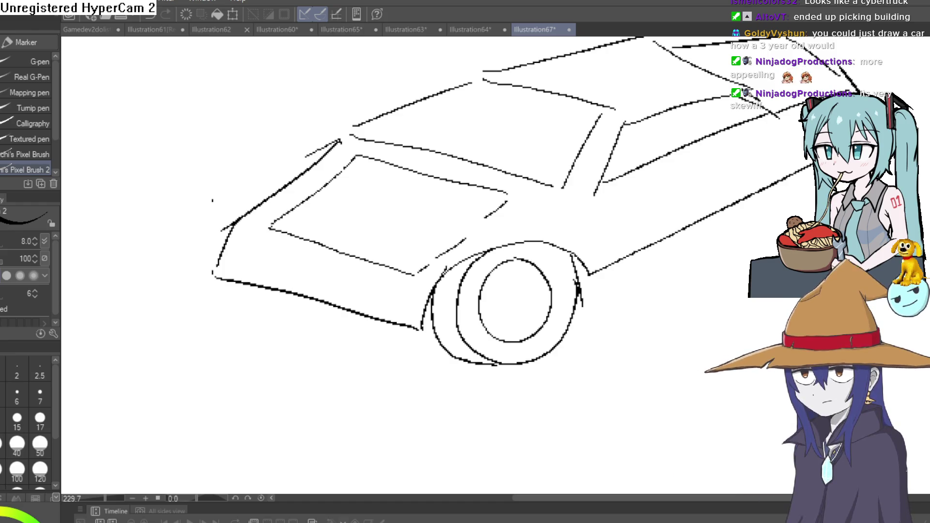
key(ctrl+z)
key(ctrl+z)
key(ctrl+z)
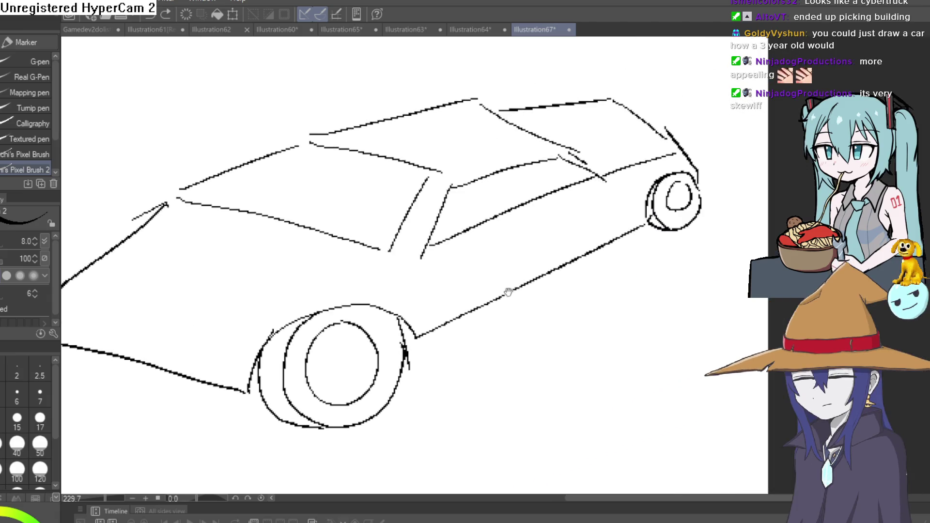
drag(691, 228, 593, 202)
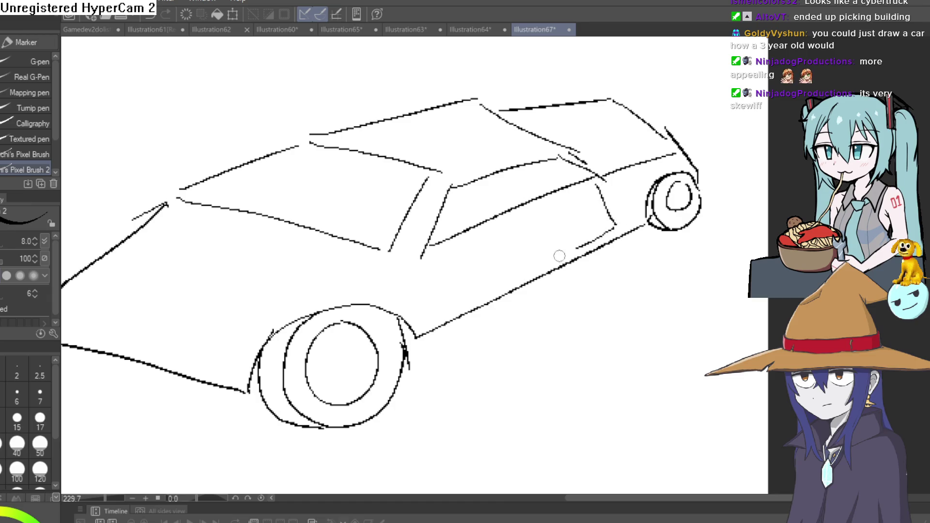
drag(577, 247, 439, 314)
drag(637, 212, 624, 252)
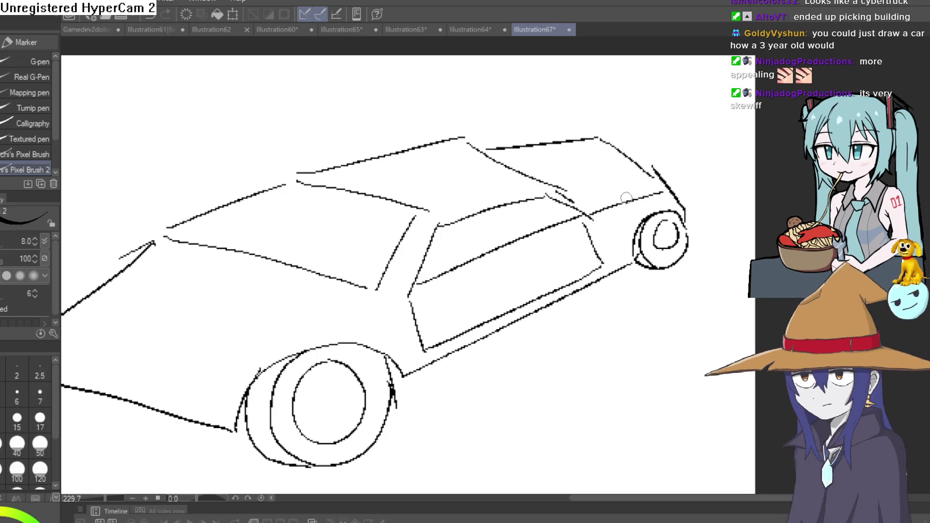
scroll(605, 264, down, 3)
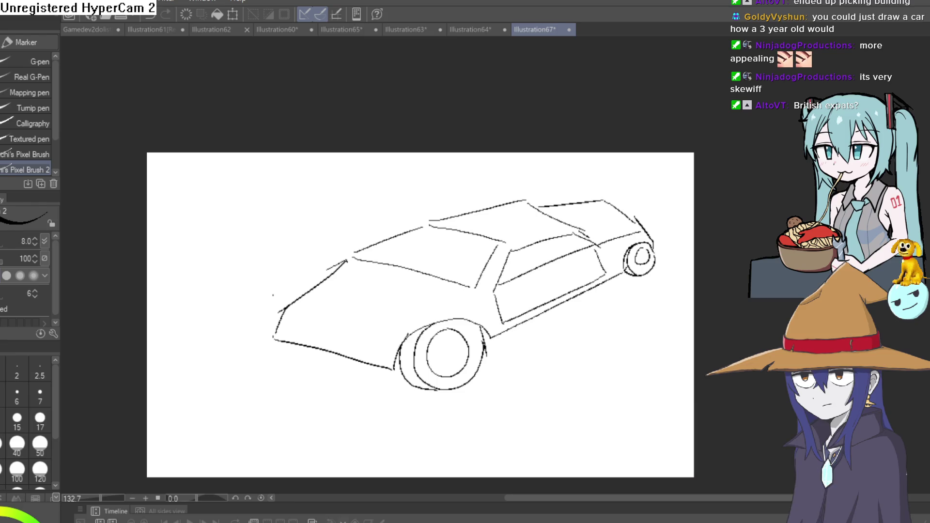
drag(574, 353, 554, 326)
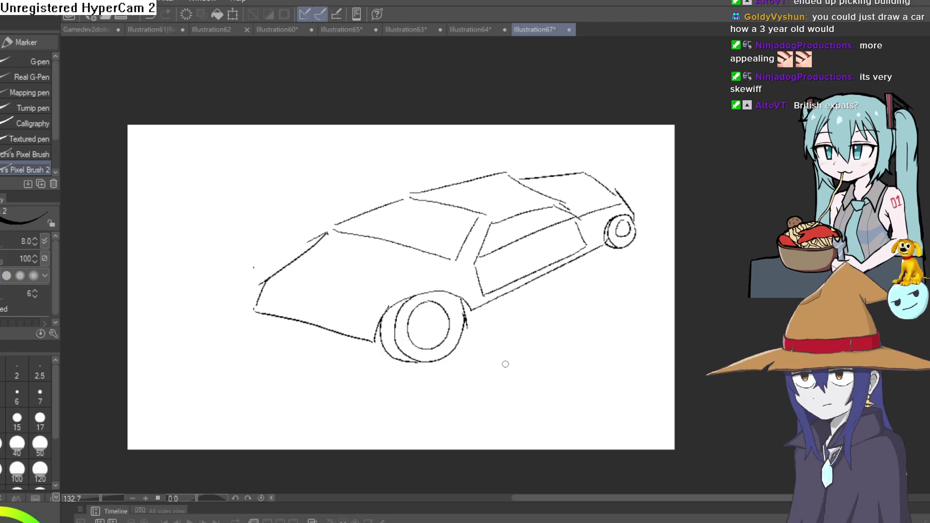
scroll(505, 363, up, 5)
scroll(356, 312, up, 3)
scroll(540, 328, down, 5)
Draw a truck wheel, bottom edge, and the body and cab outline below the car
scroll(338, 324, up, 2)
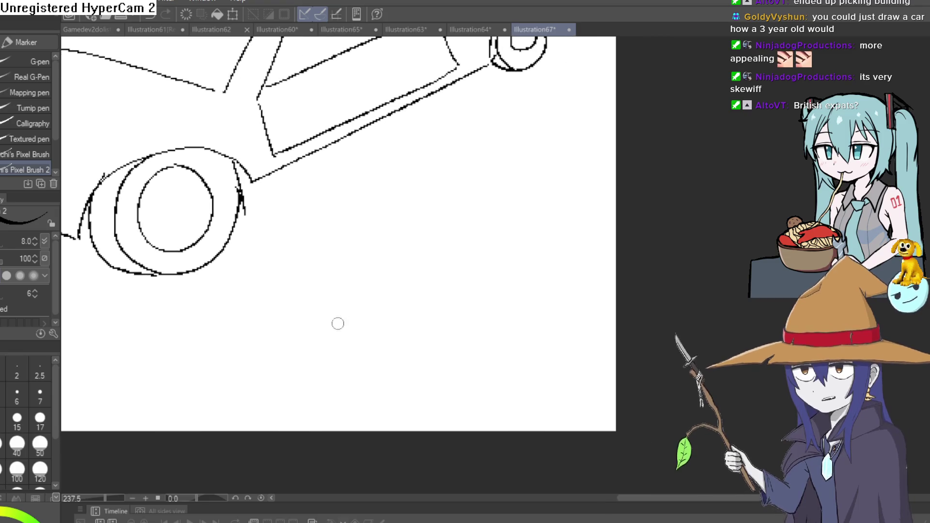
mouse_move(348, 310)
mouse_down()
mouse_move(314, 309)
mouse_move(376, 357)
mouse_move(350, 311)
mouse_up()
drag(382, 340, 577, 338)
mouse_move(583, 338)
mouse_down()
mouse_move(600, 315)
mouse_move(519, 276)
mouse_move(517, 249)
mouse_move(361, 225)
mouse_up()
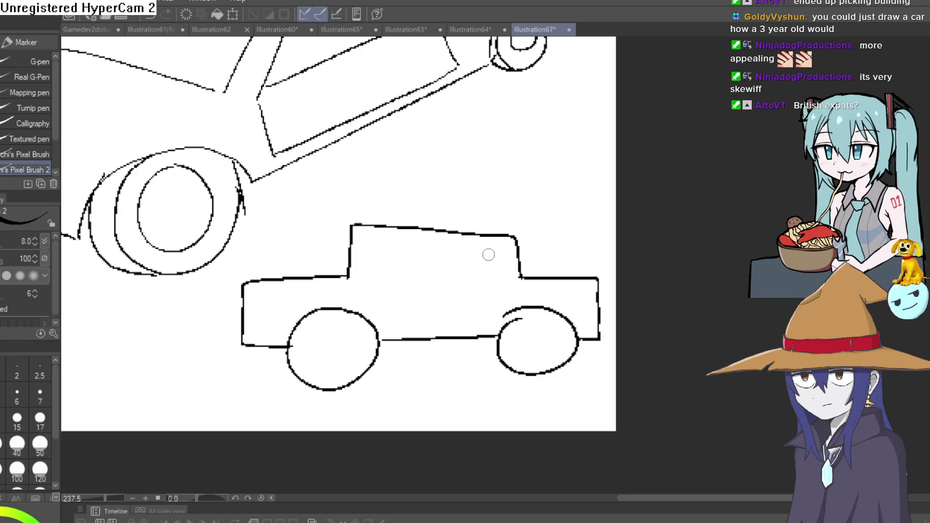
Draw a deadpan face in the cab window with a dot eye, flat mouth and two eyebrows
scroll(488, 257, up, 3)
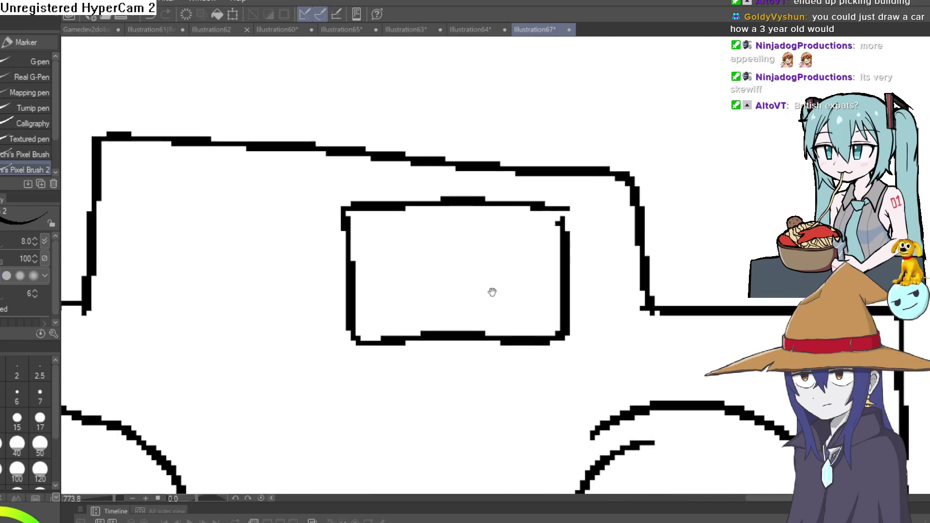
mouse_move(413, 326)
mouse_down()
mouse_move(413, 222)
mouse_move(475, 321)
mouse_up()
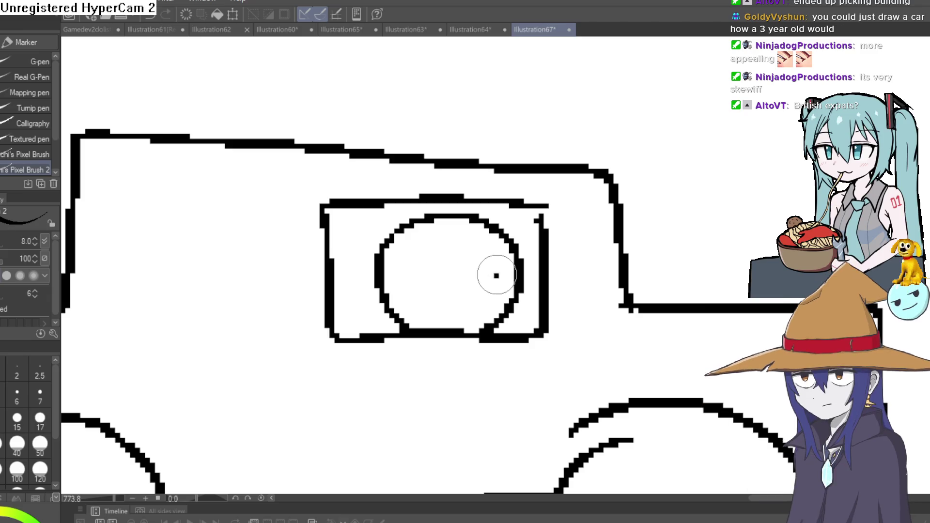
drag(496, 271, 491, 275)
key(ctrl+z)
click(439, 278)
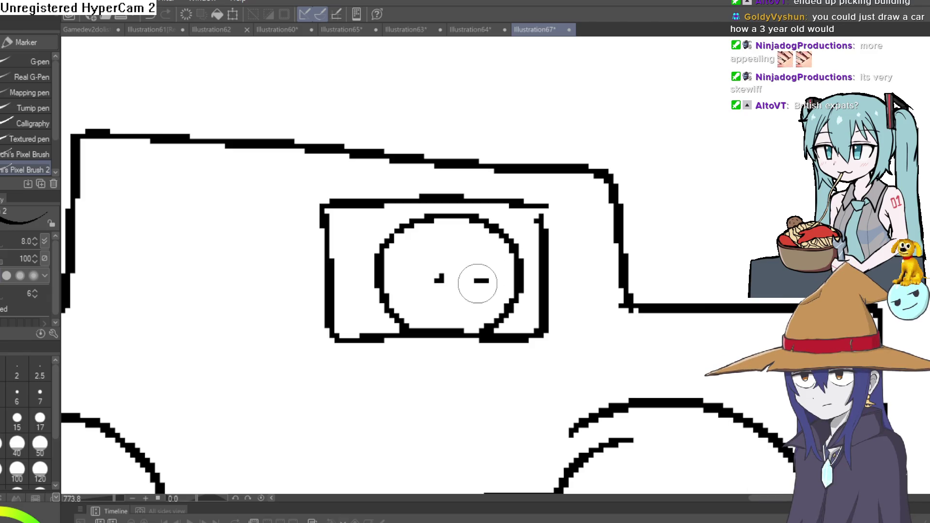
drag(442, 300, 488, 300)
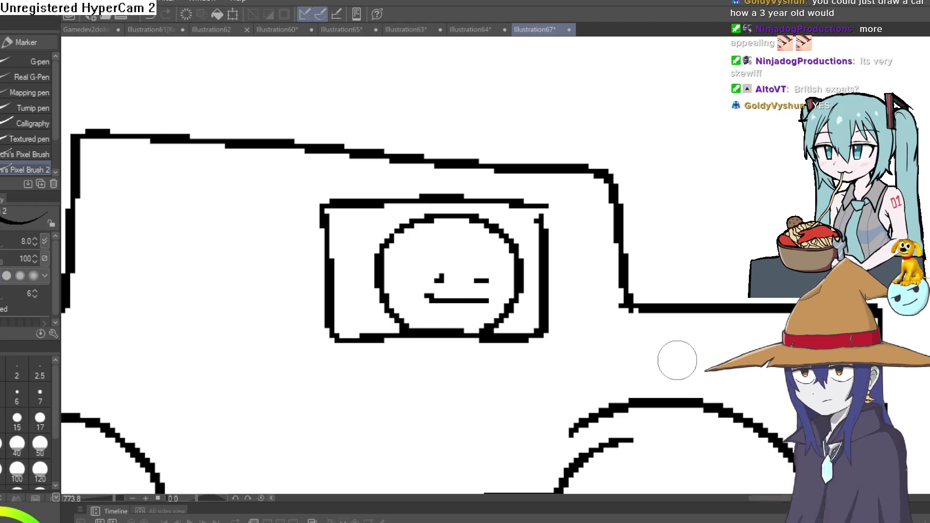
scroll(424, 256, up, 2)
drag(418, 257, 451, 265)
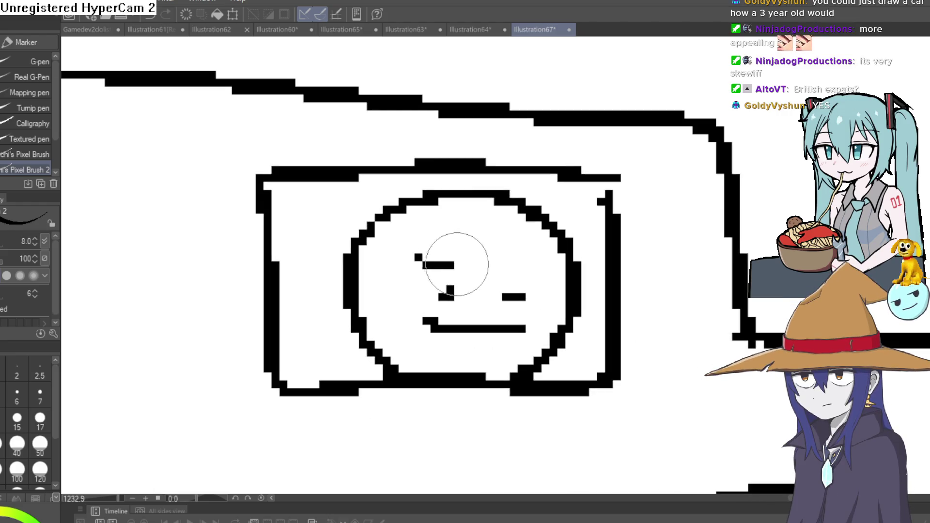
drag(508, 267, 525, 254)
scroll(625, 266, down, 10)
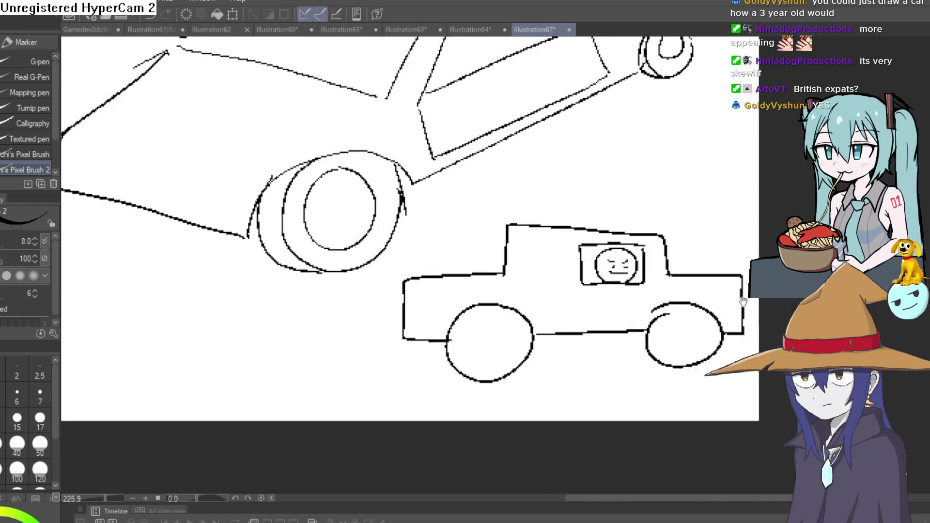
scroll(623, 277, up, 6)
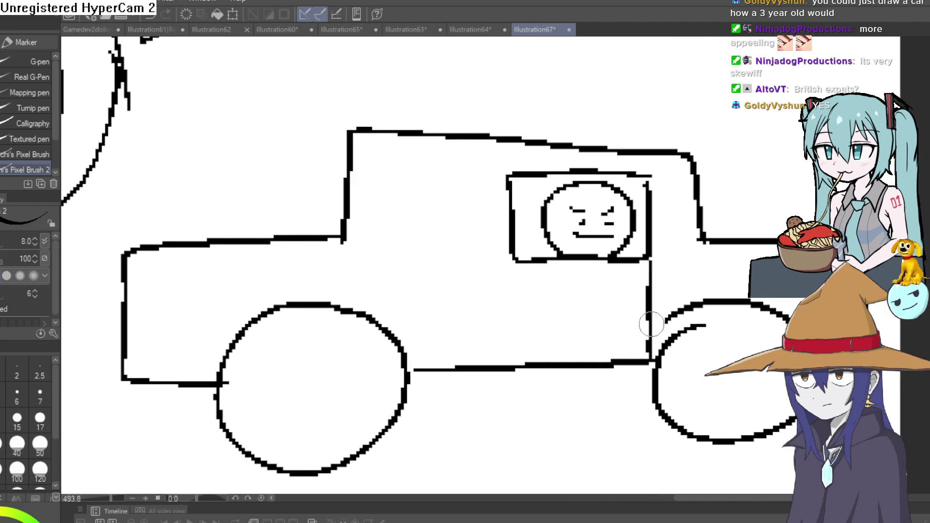
Close the box under the face and add the front wheel arch, door and cab windows
drag(516, 262, 520, 363)
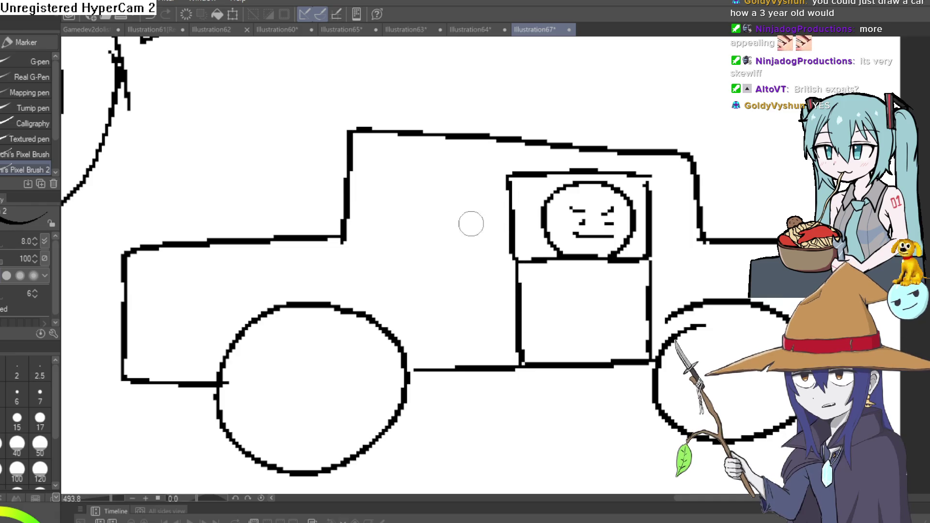
mouse_move(340, 284)
mouse_down()
mouse_move(382, 292)
mouse_move(412, 350)
mouse_up()
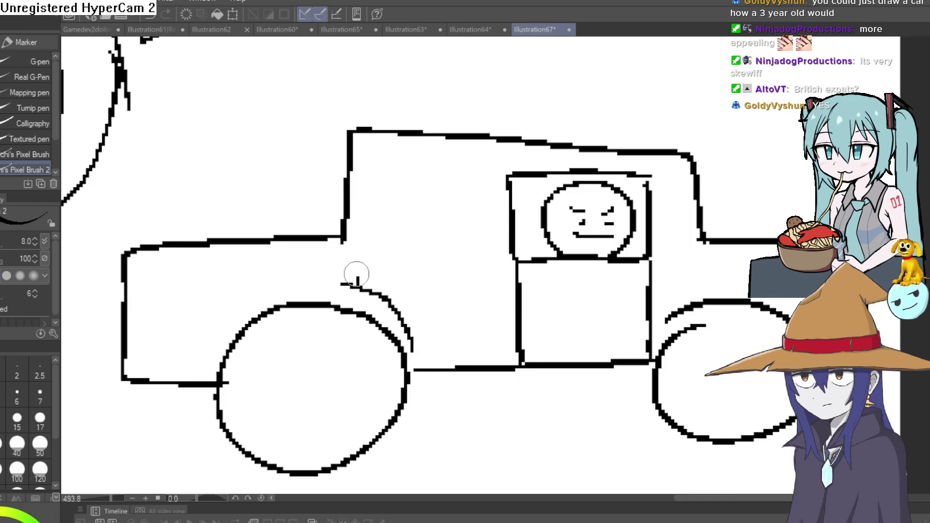
mouse_move(357, 274)
mouse_down()
mouse_move(467, 255)
mouse_move(507, 260)
mouse_up()
mouse_move(507, 176)
mouse_down()
mouse_move(508, 190)
mouse_move(368, 178)
mouse_move(361, 240)
mouse_up()
scroll(589, 234, down, 5)
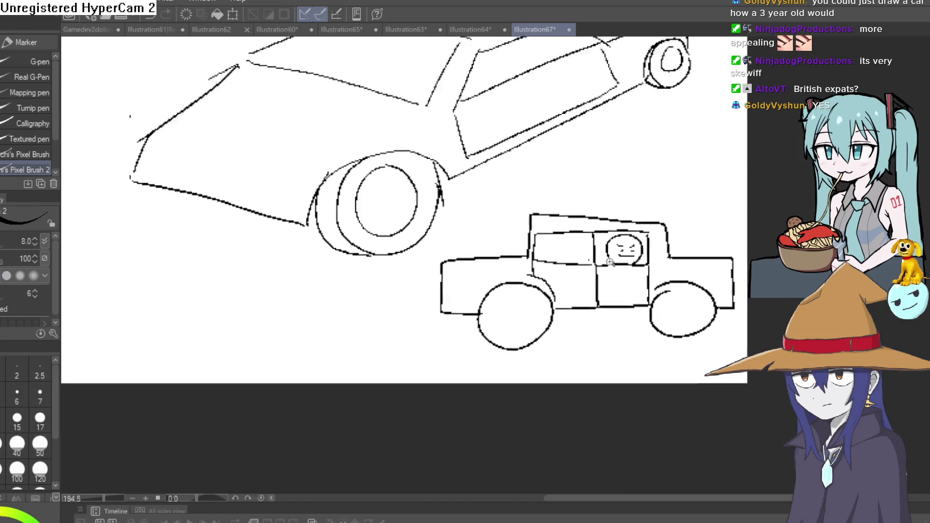
mouse_move(770, 310)
mouse_down()
mouse_move(674, 262)
mouse_move(551, 253)
mouse_move(565, 253)
mouse_move(569, 272)
mouse_move(575, 232)
mouse_up()
scroll(557, 243, up, 3)
scroll(644, 284, down, 3)
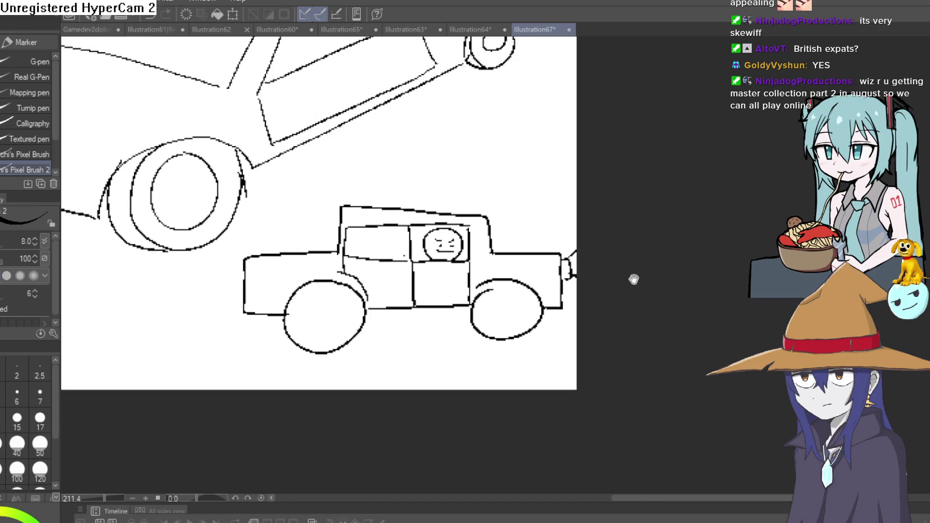
scroll(633, 275, up, 1)
scroll(610, 332, up, 1)
scroll(624, 334, down, 2)
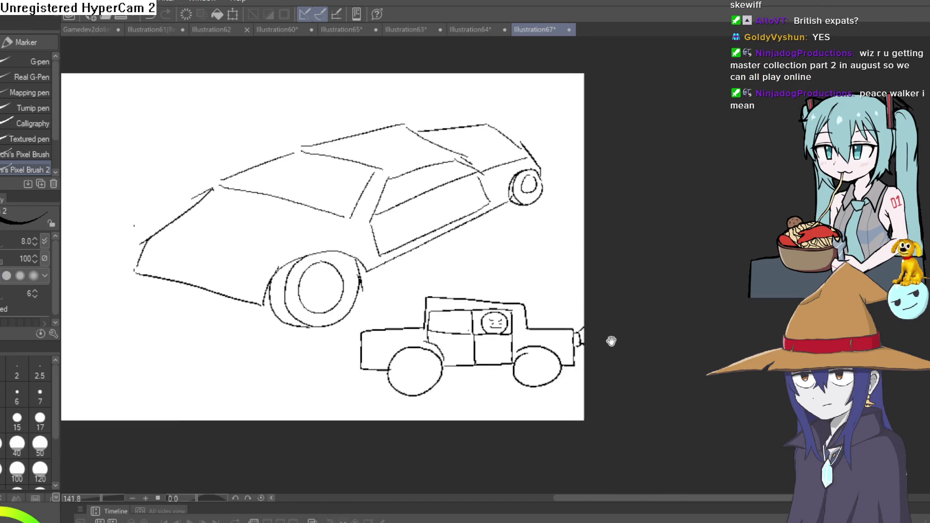
Zoom out to see the whole car and pickup truck sketch
scroll(612, 315, down, 2)
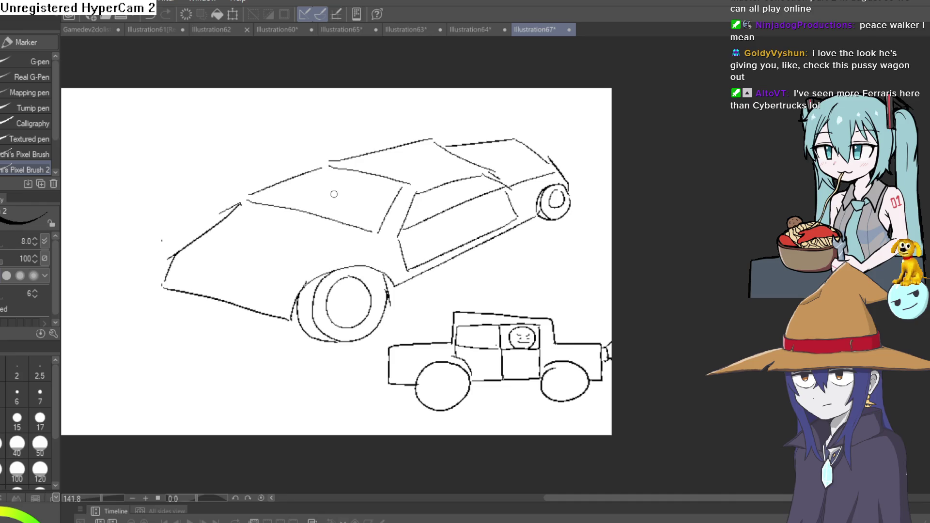
Step through the Thrall and grinning-creatures tabs to reach the red horned girl drawing
click(480, 31)
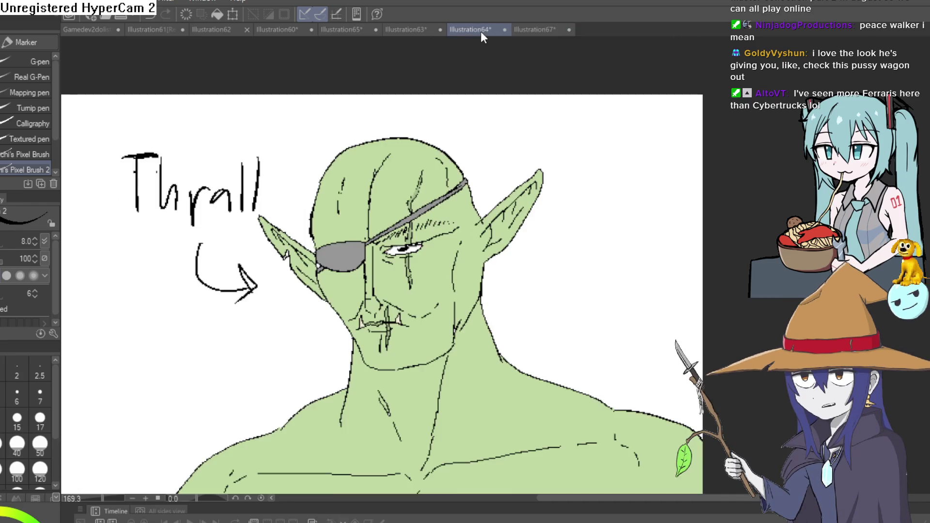
click(410, 30)
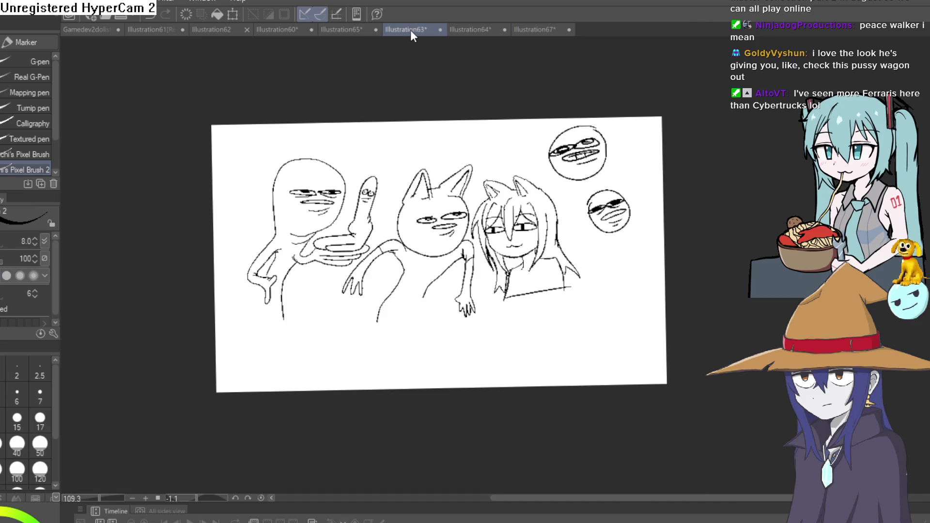
click(334, 35)
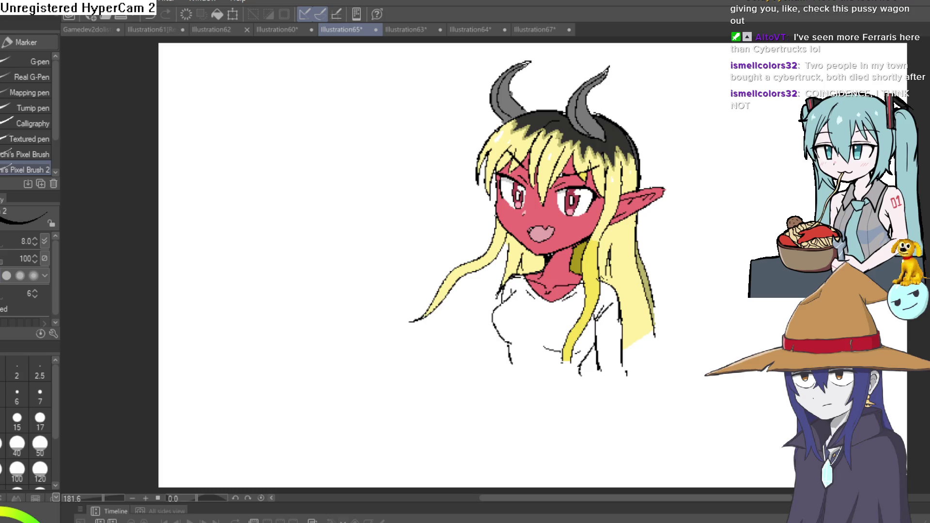
Tilt the view and try new lines beside the girl's head and left ear, undoing each
scroll(608, 225, up, 5)
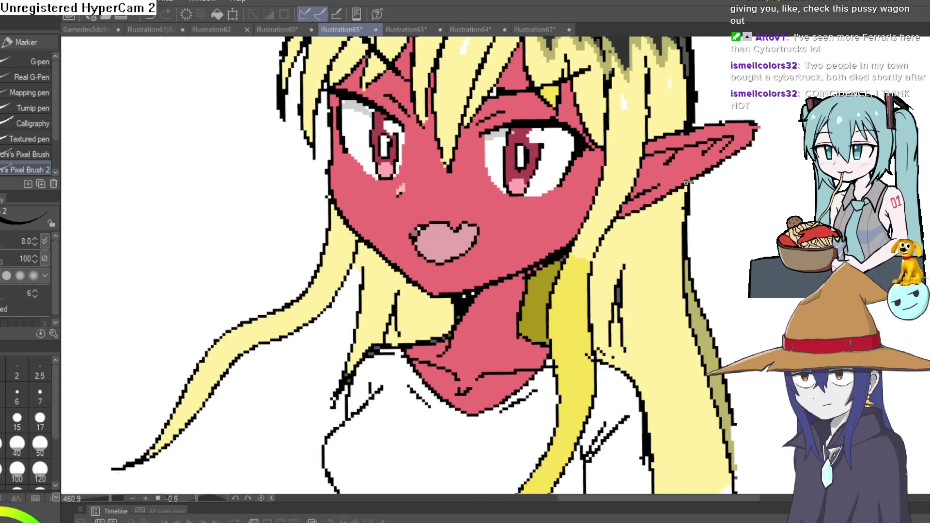
mouse_move(607, 225)
mouse_down()
mouse_move(314, 283)
mouse_move(334, 235)
mouse_move(363, 203)
mouse_move(429, 201)
mouse_move(460, 247)
mouse_move(536, 158)
mouse_move(527, 141)
mouse_up()
key(ctrl+z)
mouse_move(499, 201)
mouse_down()
mouse_move(548, 148)
mouse_move(516, 155)
mouse_move(407, 223)
mouse_up()
key(ctrl+z)
key(ctrl+z)
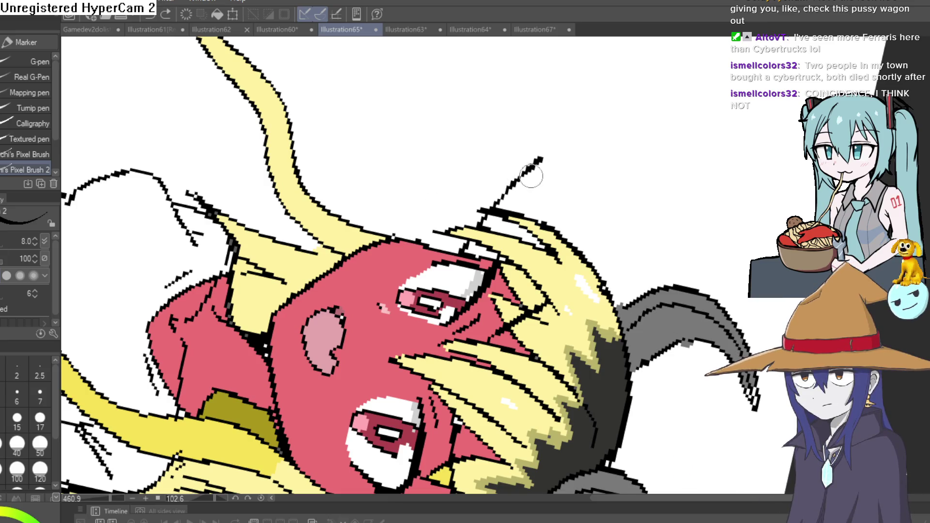
mouse_move(539, 139)
mouse_down()
mouse_move(428, 190)
mouse_move(392, 228)
mouse_move(533, 145)
mouse_move(701, 194)
mouse_move(514, 145)
mouse_up()
key(ctrl+z)
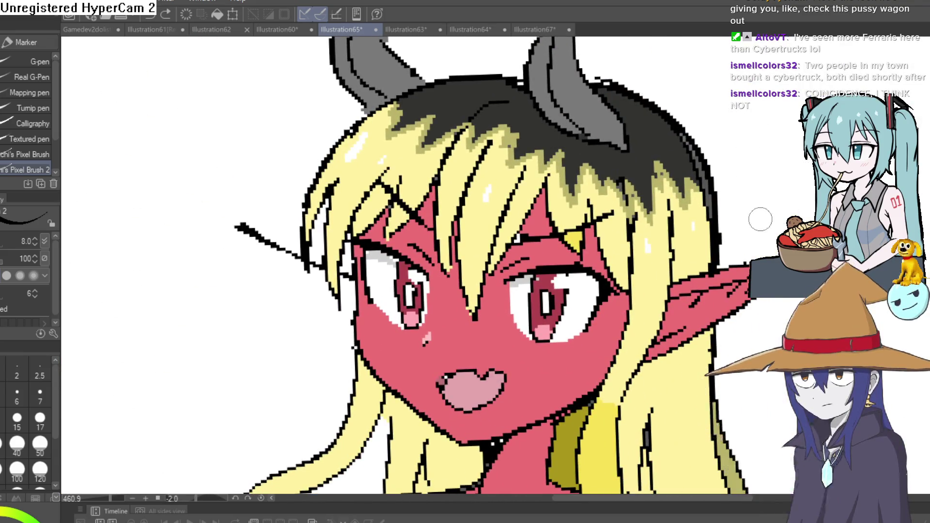
drag(388, 220, 524, 154)
mouse_move(479, 67)
mouse_down()
mouse_move(491, 127)
mouse_move(426, 194)
mouse_move(407, 250)
mouse_up()
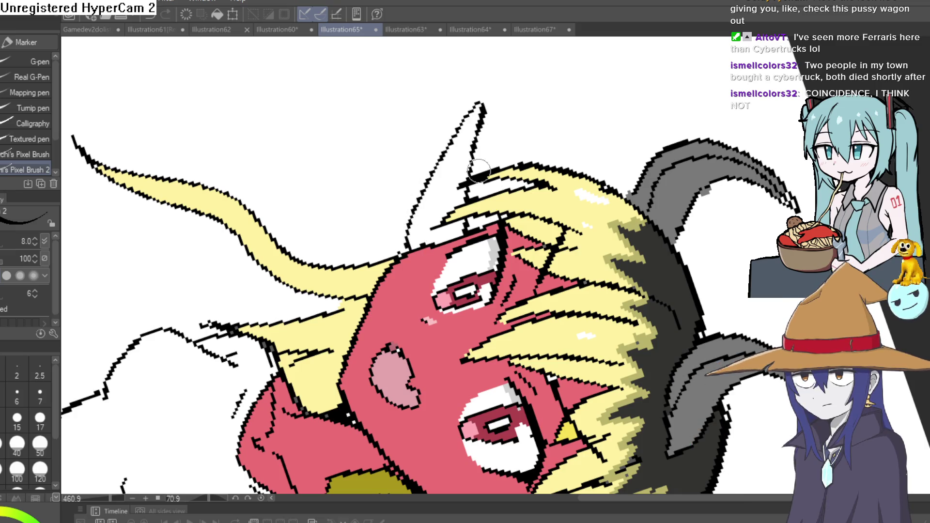
Erase stray lines inside the left ear, redraw the ear and hair outline, and turn the view upright
key(e)
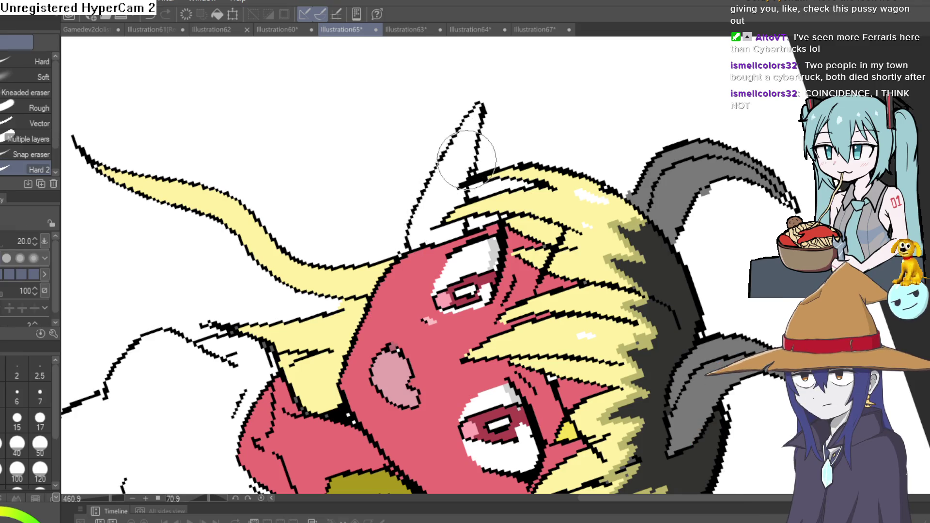
drag(464, 192, 468, 184)
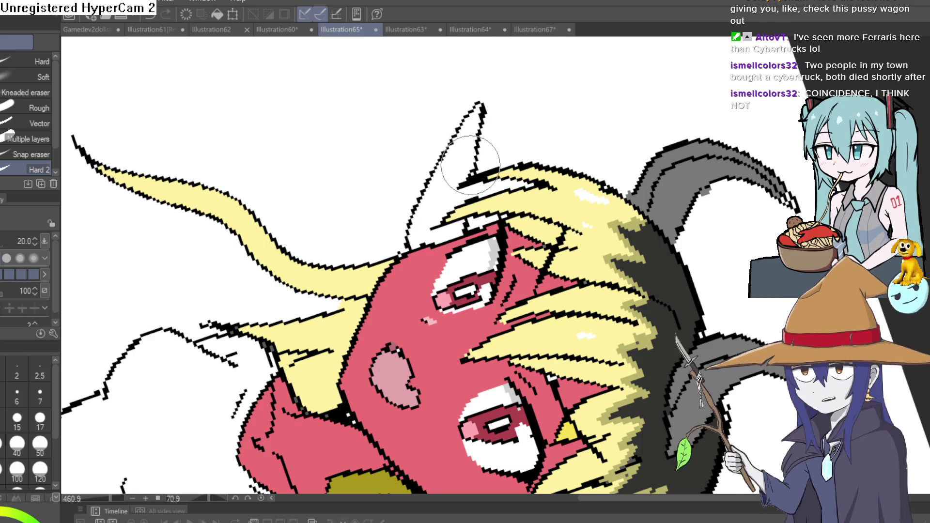
key(p)
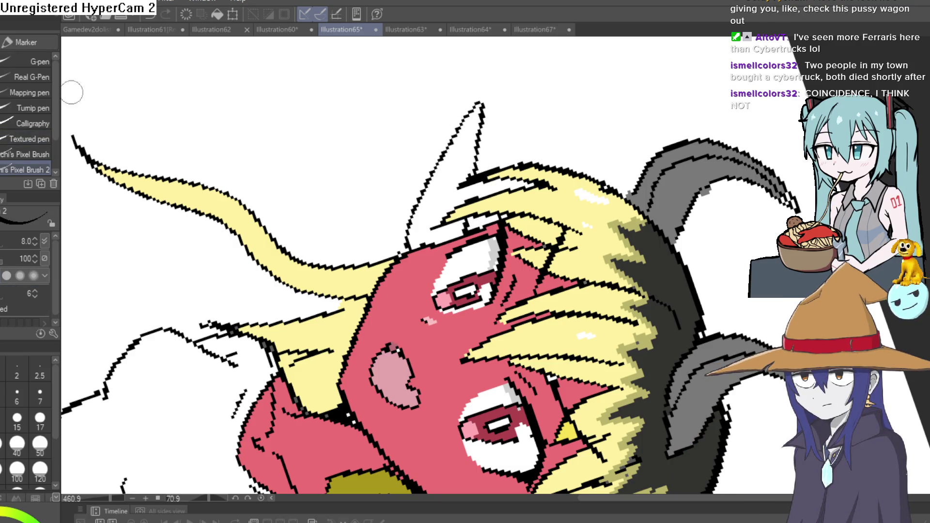
mouse_move(472, 175)
mouse_down()
mouse_move(469, 199)
mouse_move(458, 203)
mouse_move(463, 177)
mouse_up()
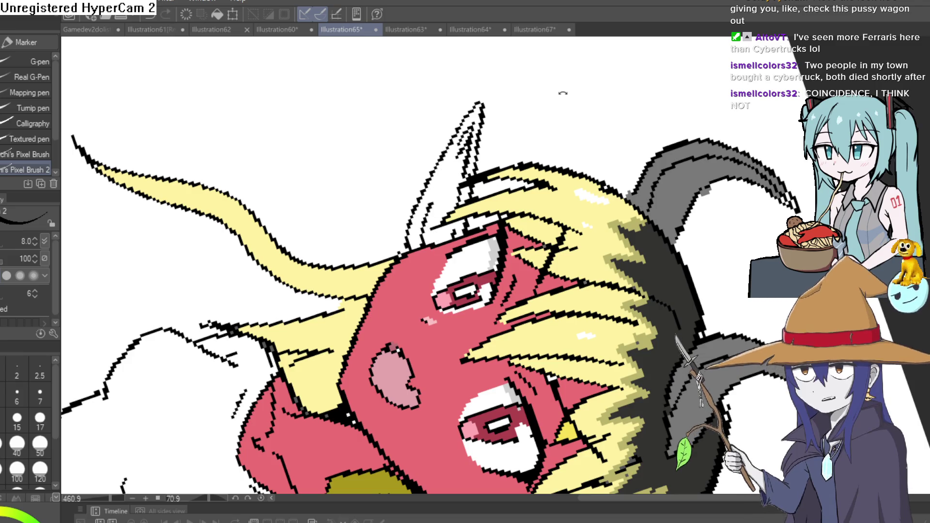
drag(438, 191, 427, 214)
scroll(427, 213, down, 3)
Sample the red skin colour and fill the left ear and its tip with it
scroll(557, 210, up, 2)
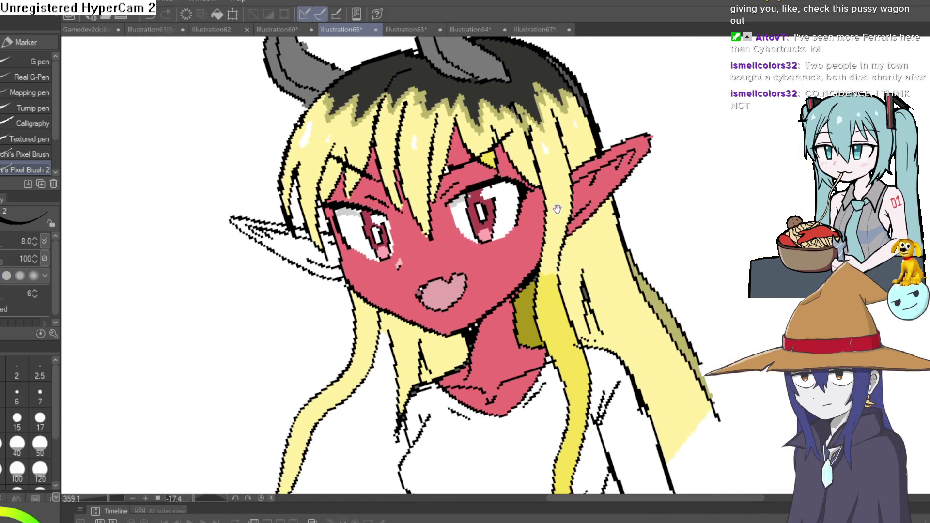
key(i)
click(586, 189)
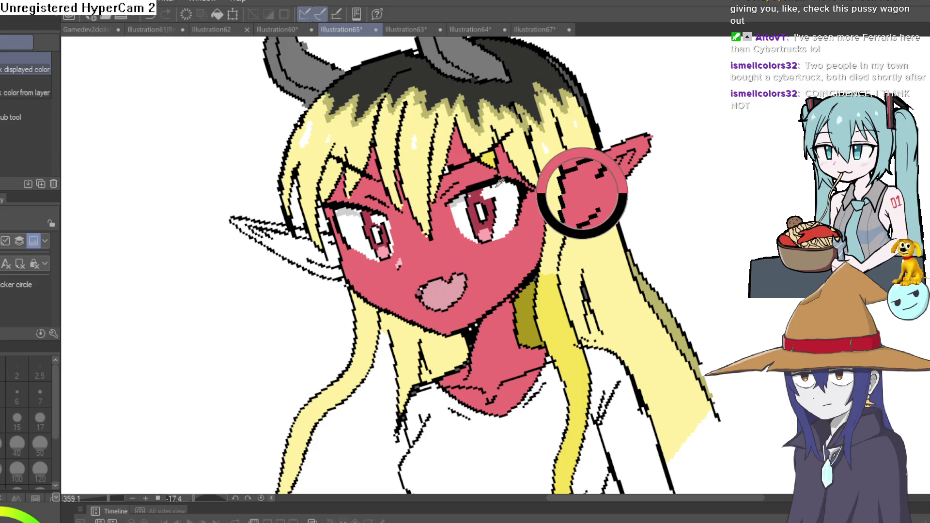
key(g)
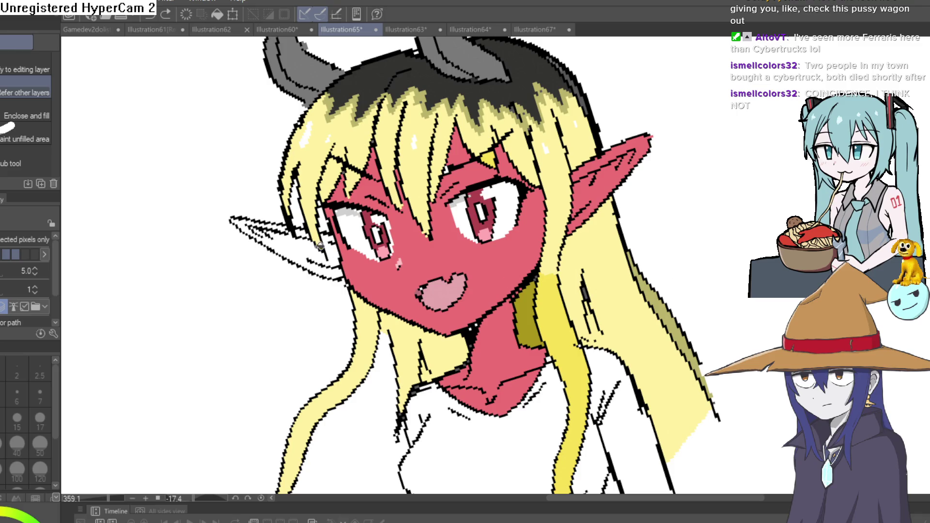
click(320, 246)
key(ctrl+z)
click(334, 243)
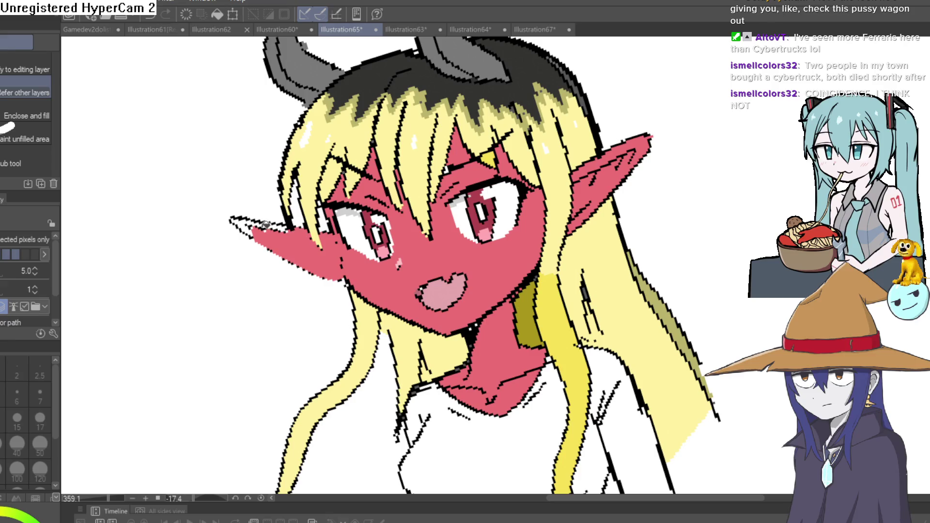
click(268, 222)
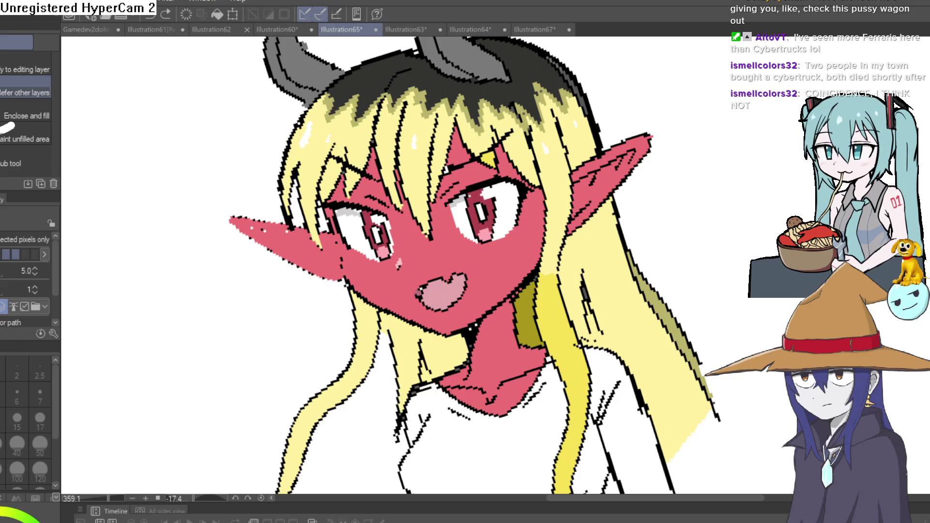
Restore the inner-ear contour lines, then return to the Illustration67 car sketch
key(ctrl+z)
key(ctrl+y)
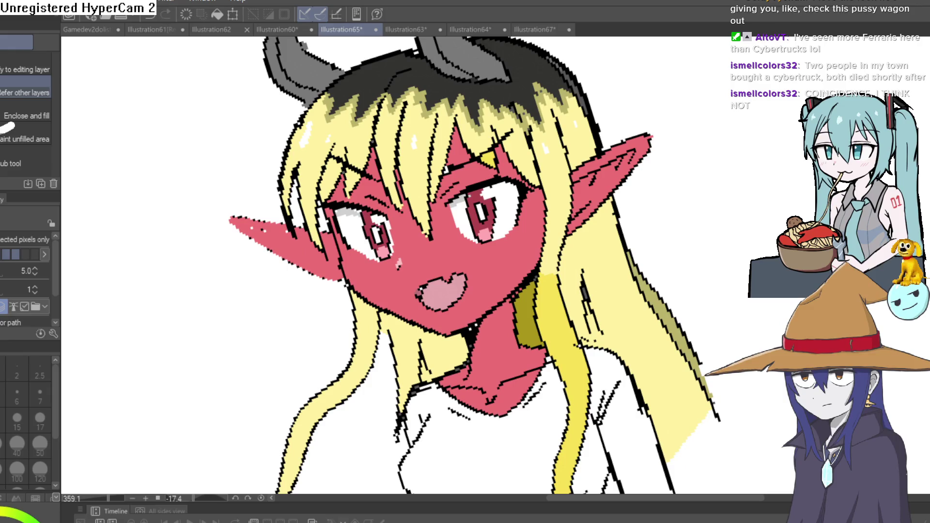
key(ctrl+y)
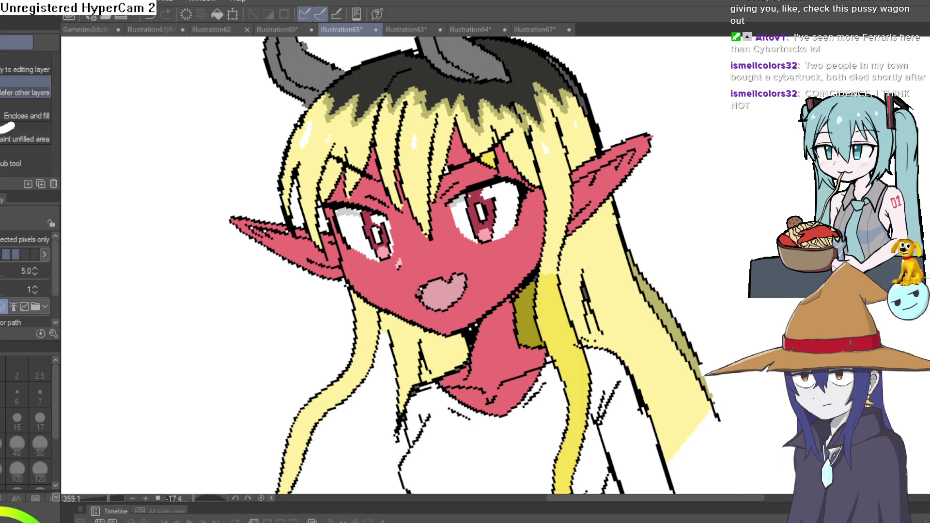
click(532, 30)
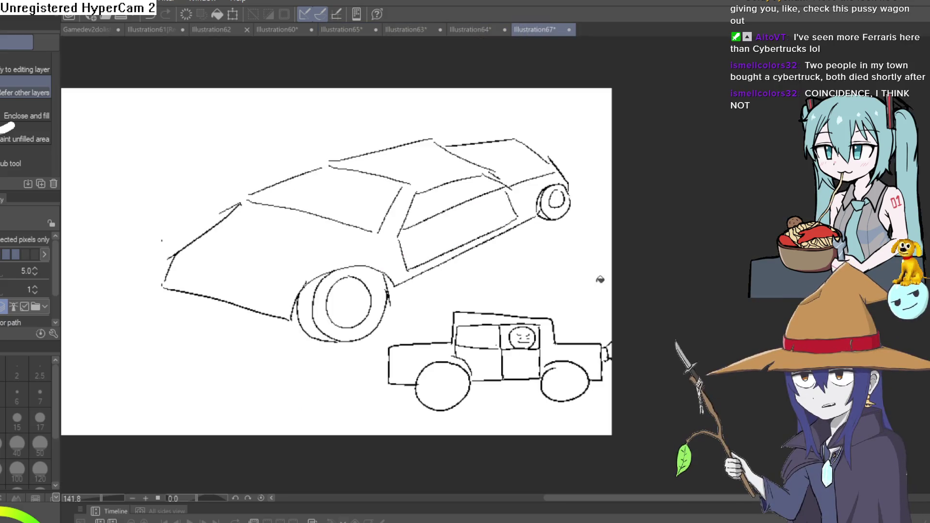
Bring the pickup truck into view and sketch a small face with its chin outline above it
scroll(521, 346, up, 6)
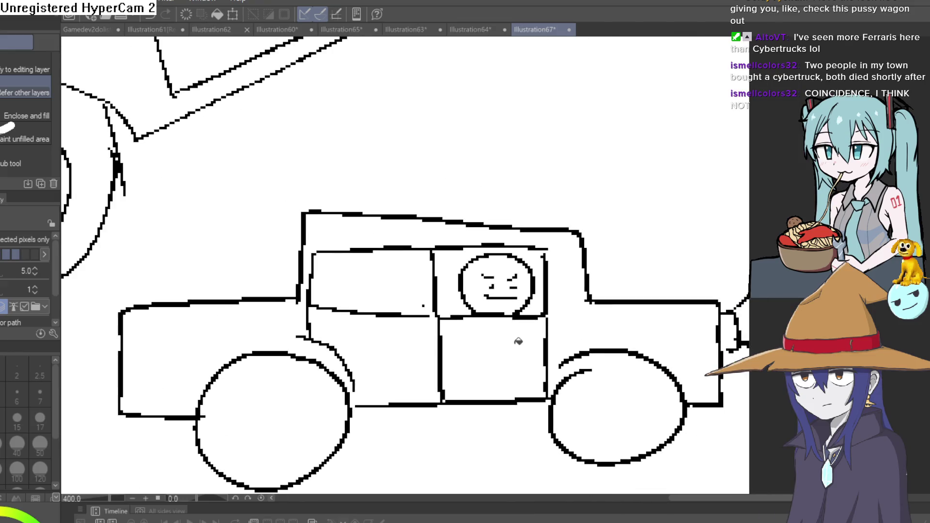
mouse_move(519, 342)
mouse_down()
mouse_move(488, 355)
mouse_move(484, 376)
mouse_move(503, 368)
mouse_up()
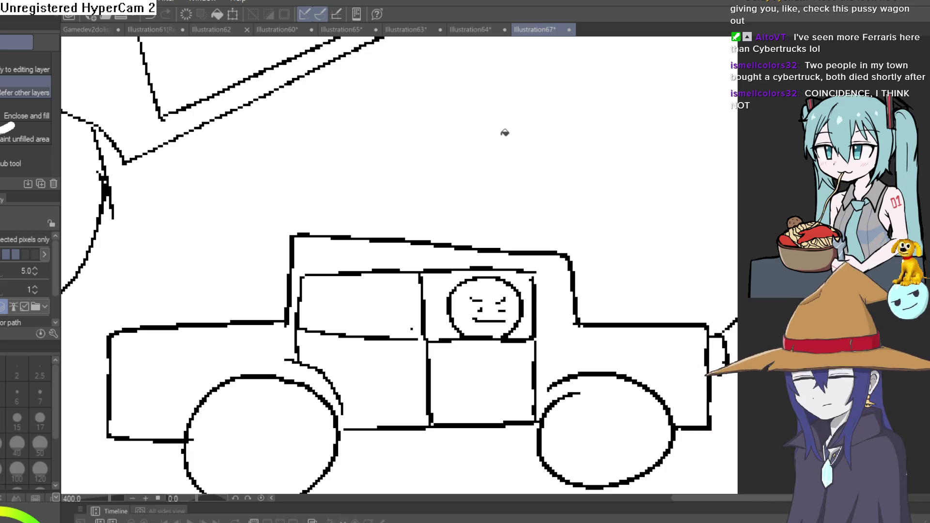
key(p)
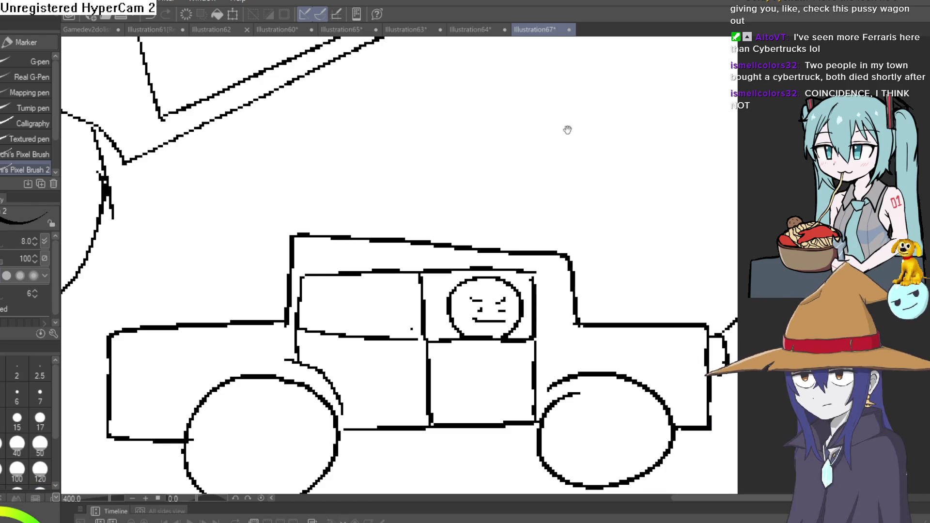
scroll(566, 129, up, 2)
mouse_move(563, 156)
mouse_down()
mouse_move(589, 154)
mouse_move(593, 165)
mouse_up()
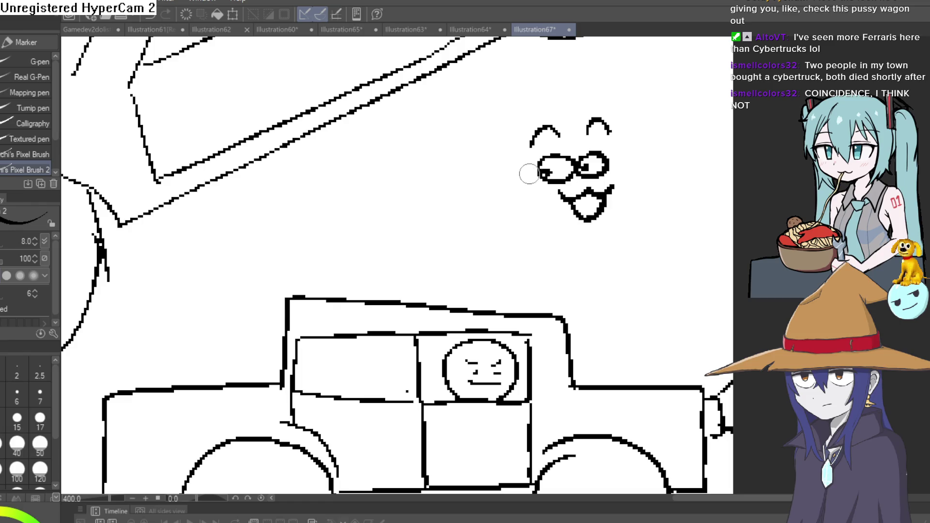
mouse_move(555, 212)
mouse_down()
mouse_move(601, 220)
mouse_move(629, 179)
mouse_move(631, 150)
mouse_up()
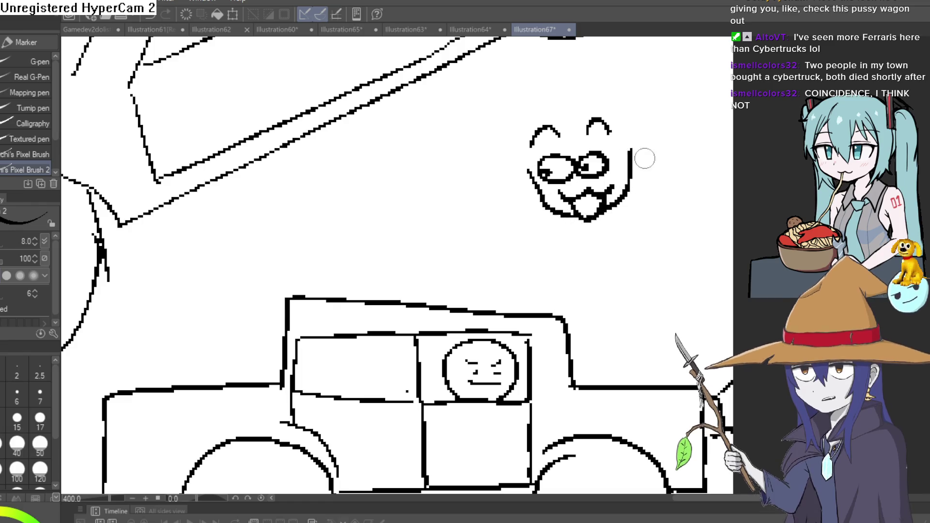
scroll(564, 172, up, 1)
Draw spiky hair strands and cat ears on the head, discarding stray speed lines
mouse_move(567, 201)
mouse_down()
mouse_move(582, 153)
mouse_move(610, 199)
mouse_up()
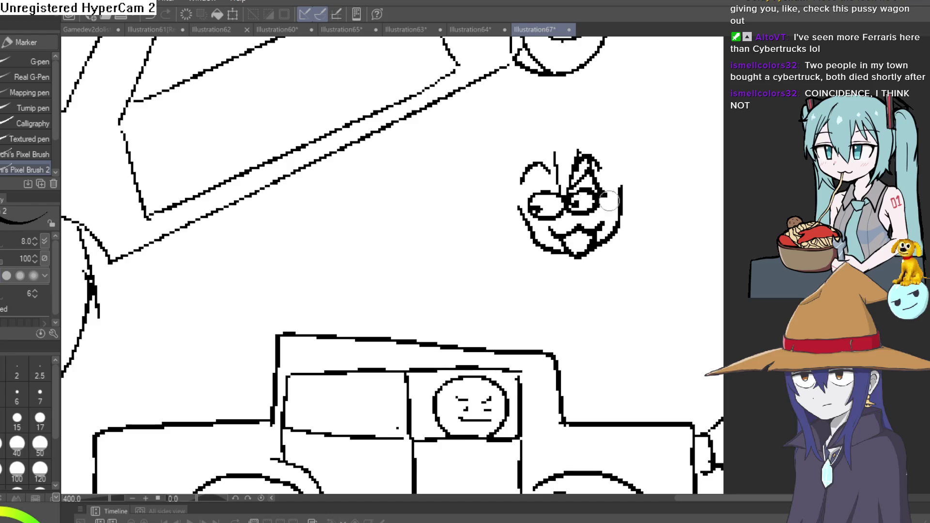
drag(512, 162, 535, 171)
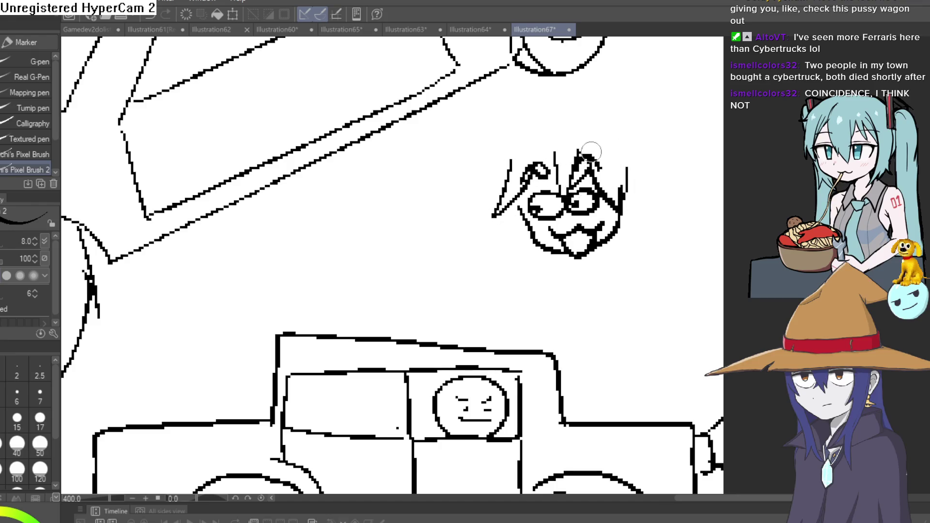
mouse_move(545, 129)
mouse_down()
mouse_move(494, 122)
mouse_move(488, 113)
mouse_up()
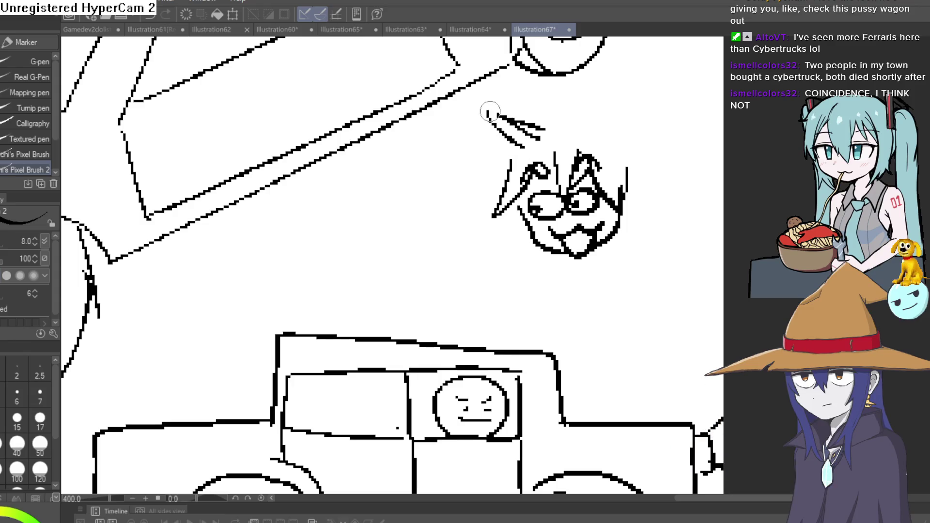
key(ctrl+z)
key(ctrl+z)
key(ctrl+z)
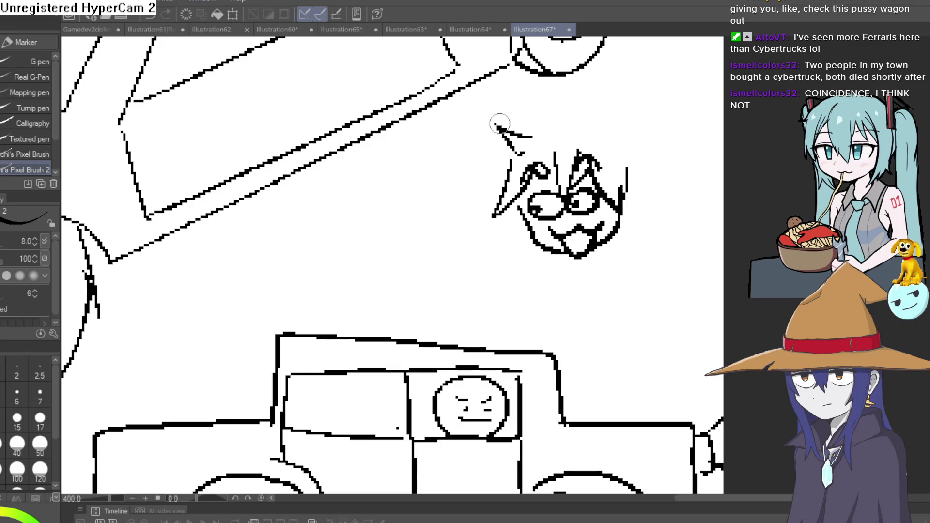
mouse_move(511, 156)
mouse_down()
mouse_move(494, 127)
mouse_move(540, 120)
mouse_move(549, 135)
mouse_move(580, 127)
mouse_up()
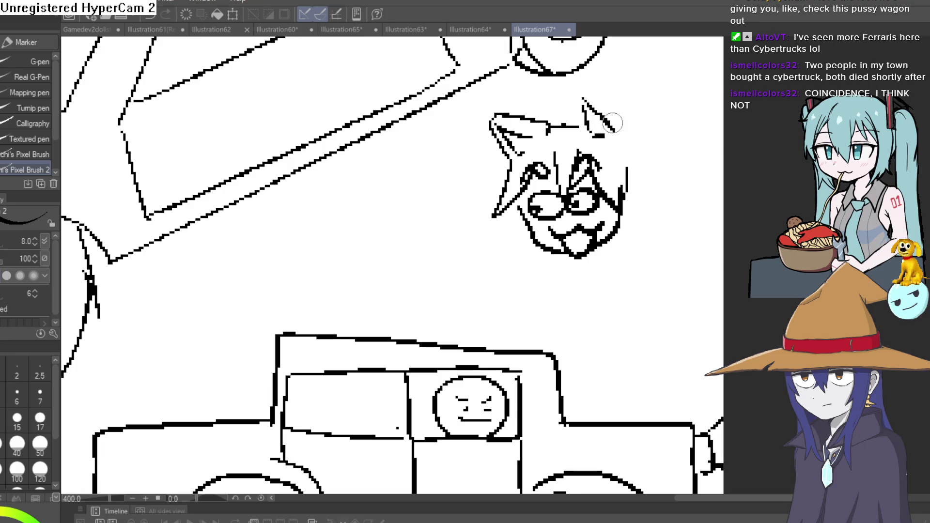
mouse_move(579, 127)
mouse_down()
mouse_move(576, 94)
mouse_move(613, 106)
mouse_up()
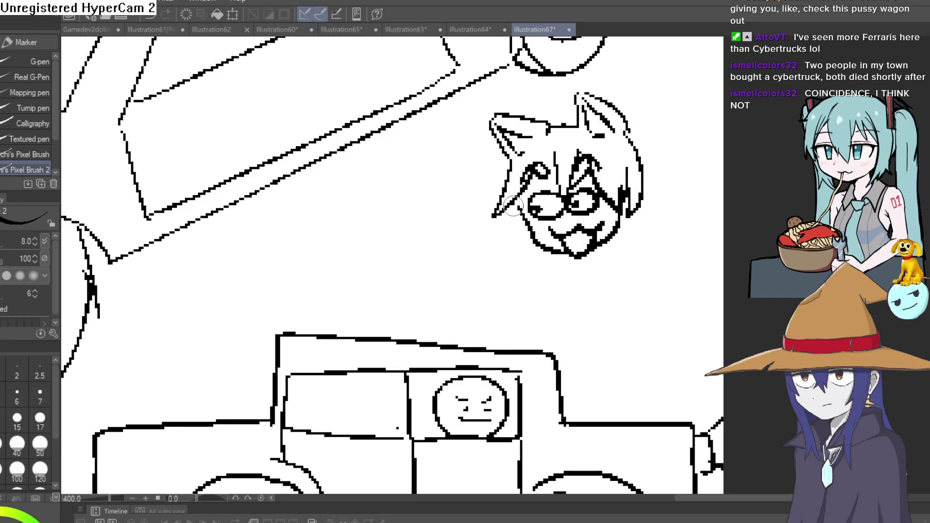
Outline the neck and body below the head and add a right-side hair strand
drag(630, 282, 553, 254)
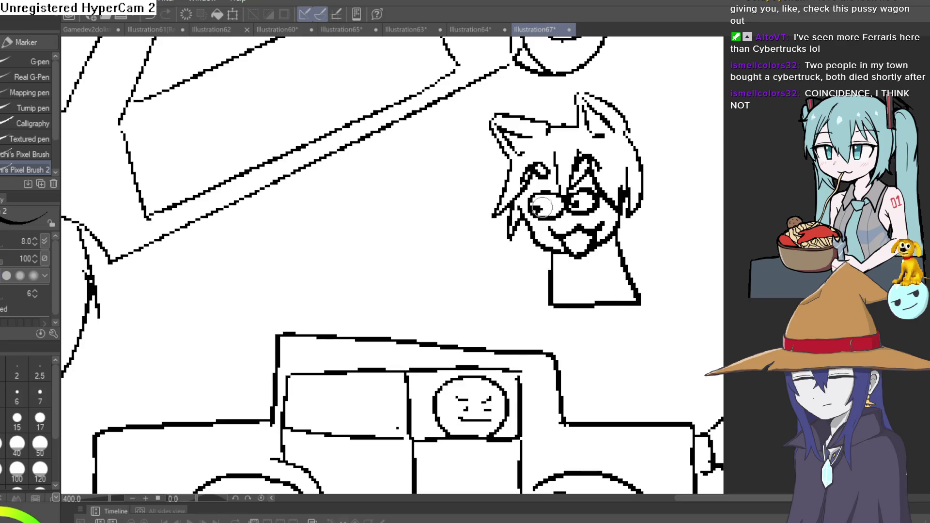
scroll(547, 206, up, 5)
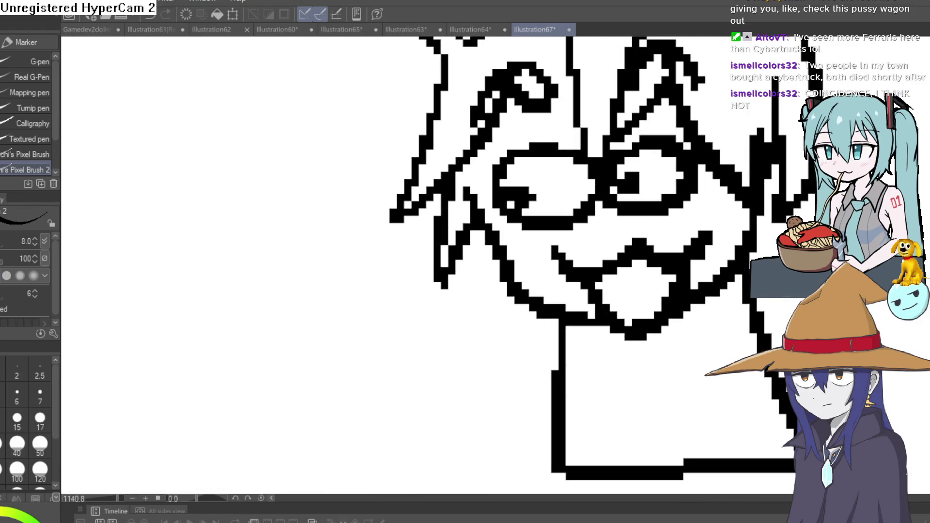
scroll(629, 179, down, 5)
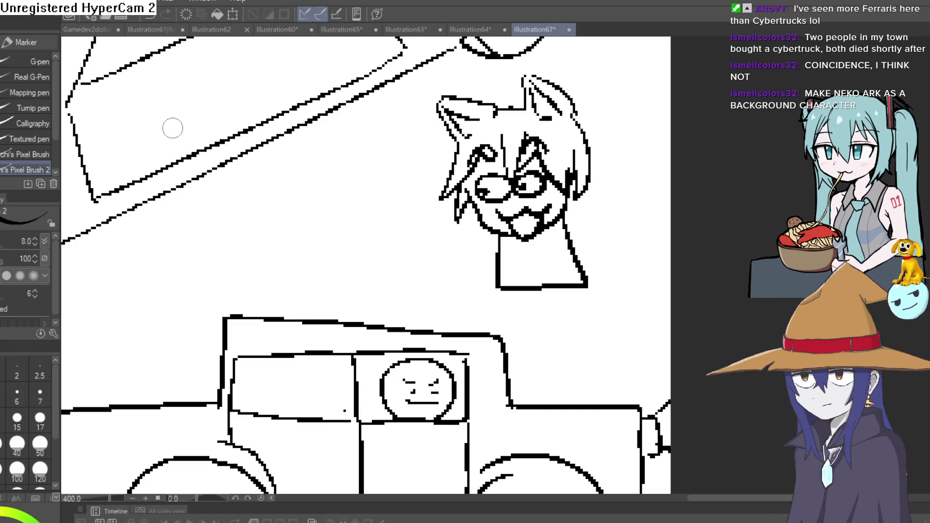
scroll(588, 131, up, 3)
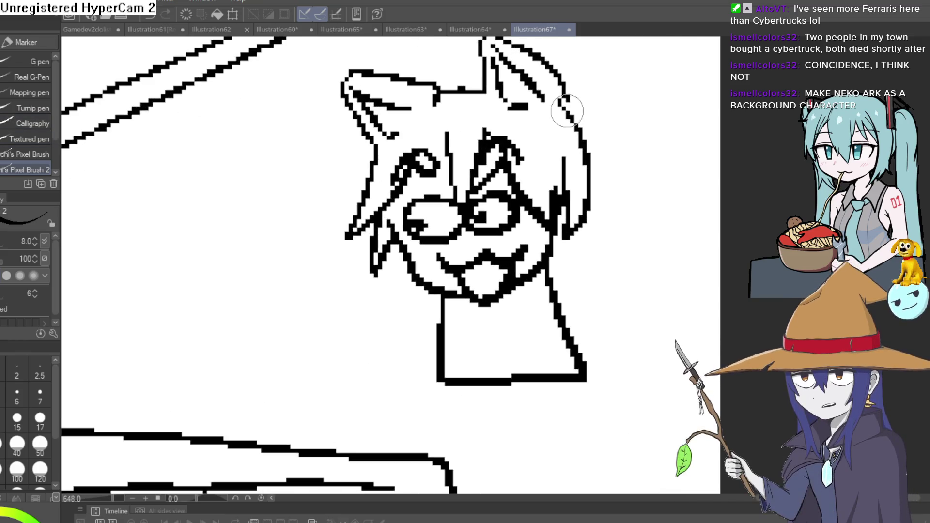
mouse_move(570, 102)
mouse_down()
mouse_move(648, 203)
mouse_move(668, 357)
mouse_move(683, 373)
mouse_up()
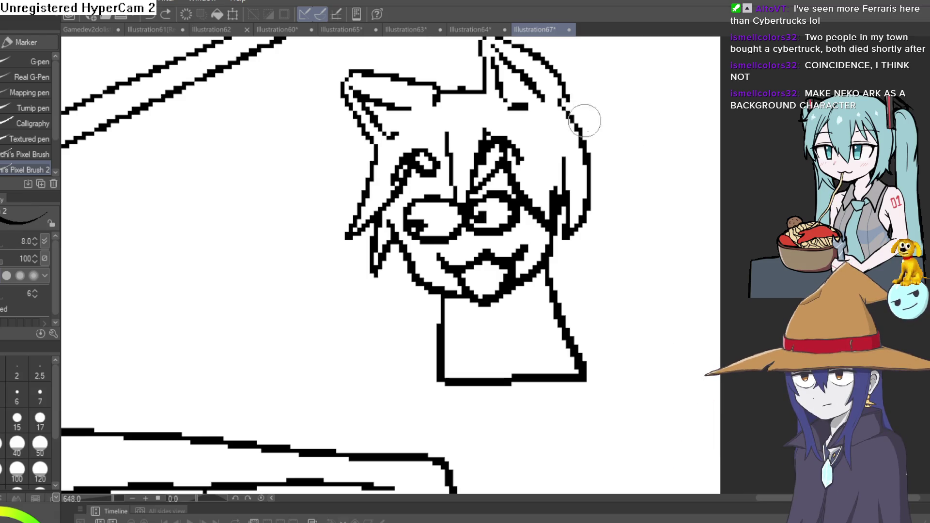
Flip past the Illustration64 orc and Illustration63 sketch, then bring up the Illustration67 cat-eared drawing
click(485, 27)
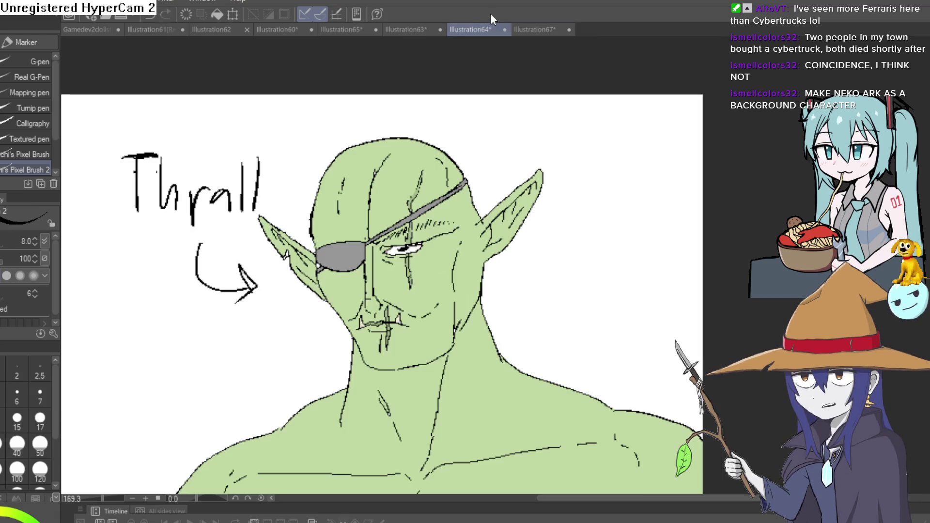
click(406, 29)
scroll(589, 257, up, 5)
scroll(671, 141, down, 3)
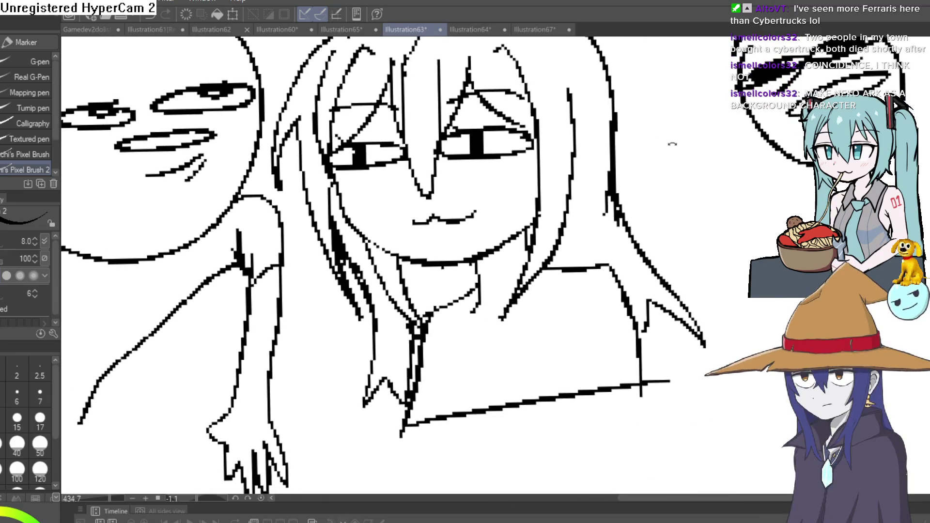
scroll(556, 213, up, 8)
scroll(556, 213, down, 10)
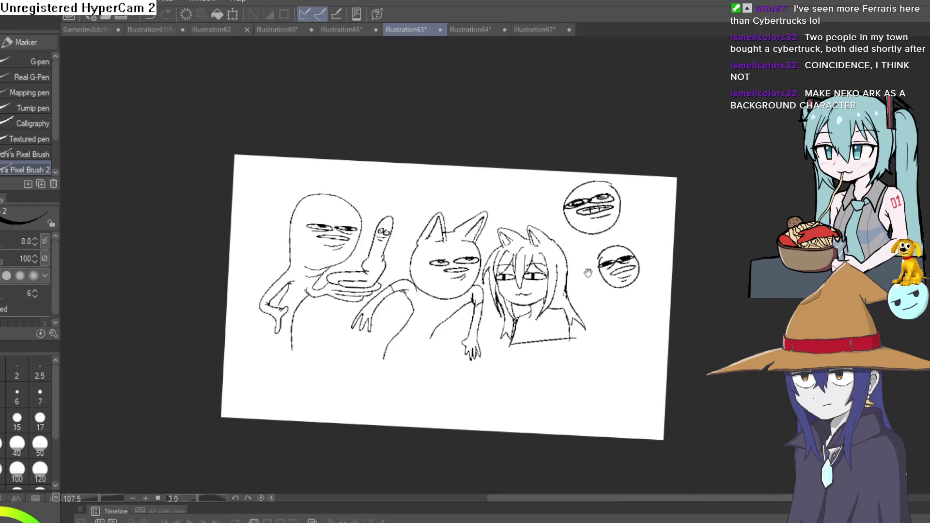
drag(587, 273, 583, 265)
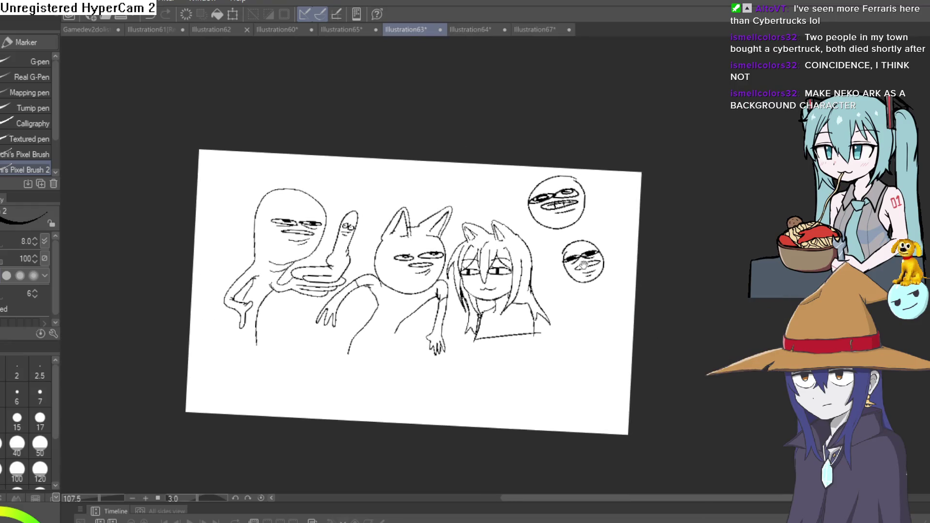
click(532, 30)
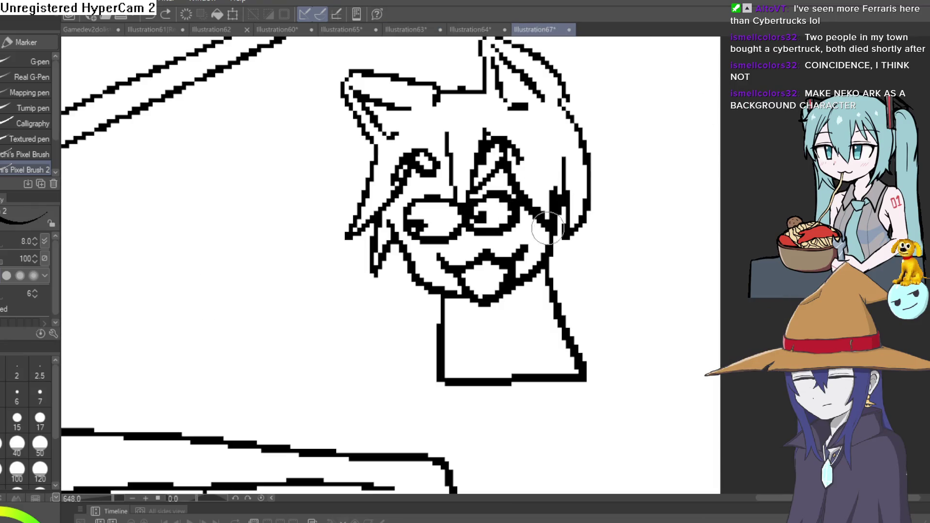
Draw long twin-tail hair strands down both sides of the cat-eared girl's head
scroll(548, 228, down, 3)
mouse_move(614, 266)
mouse_down()
mouse_move(542, 233)
mouse_move(579, 121)
mouse_up()
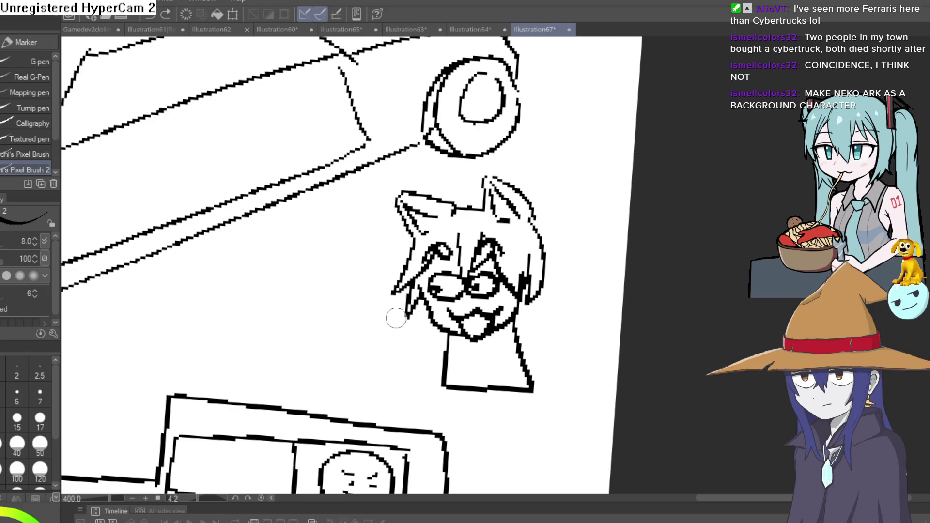
mouse_move(363, 300)
mouse_down()
mouse_move(327, 346)
mouse_move(269, 353)
mouse_up()
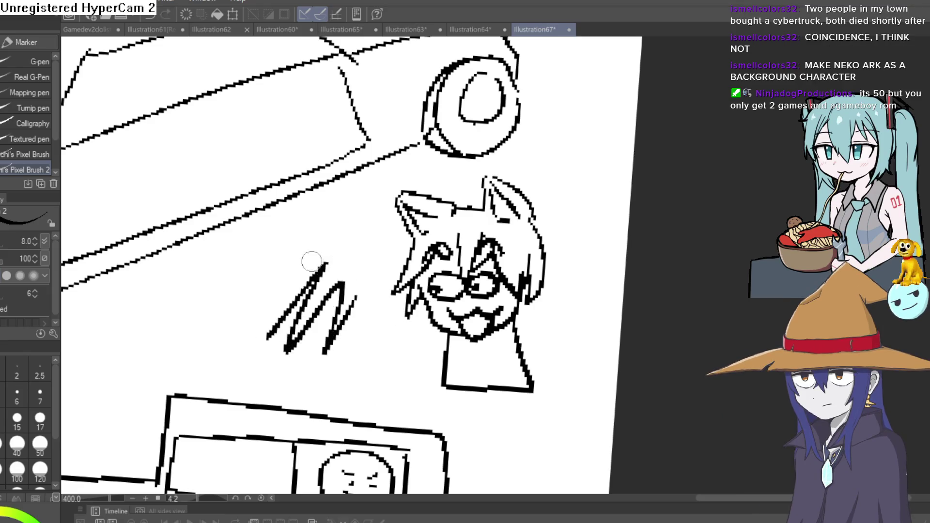
key(ctrl+z)
scroll(530, 319, down, 5)
scroll(530, 319, up, 5)
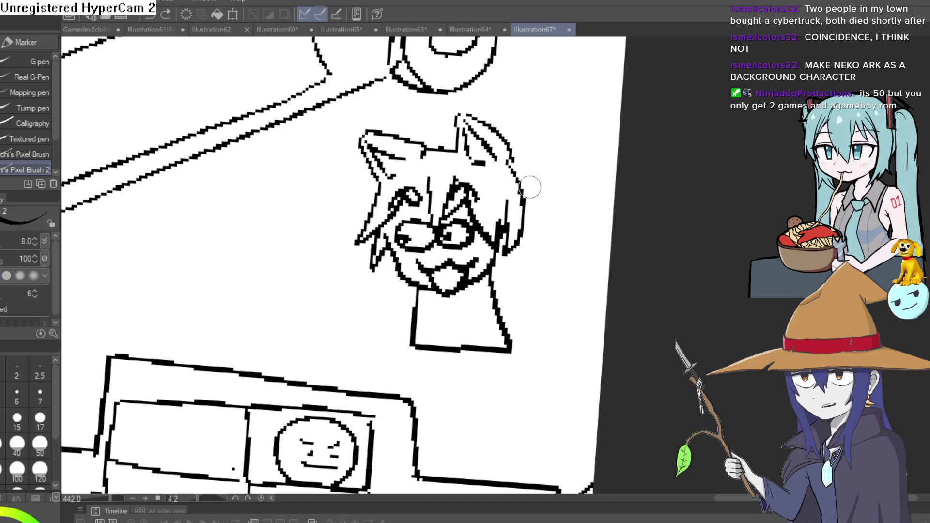
mouse_move(506, 160)
mouse_down()
mouse_move(520, 163)
mouse_move(554, 277)
mouse_move(550, 334)
mouse_move(527, 235)
mouse_up()
drag(419, 251, 429, 274)
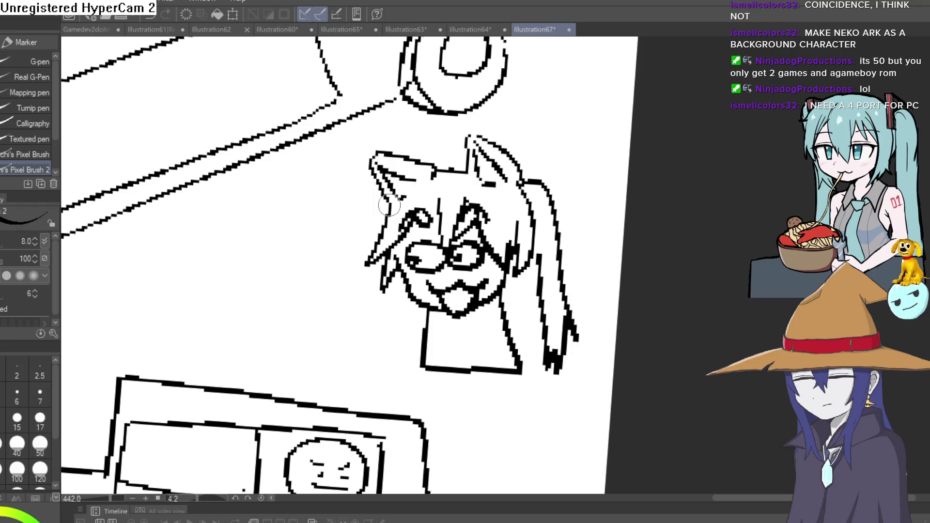
drag(342, 276, 330, 346)
drag(355, 389, 379, 266)
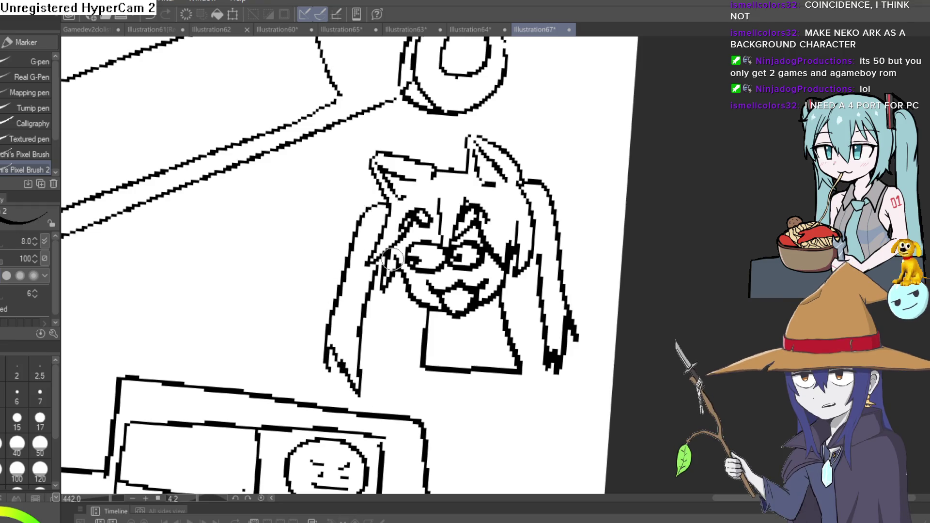
Draw two legs and an arm on the girl's stick body above the pickup
mouse_move(445, 374)
mouse_down()
mouse_move(426, 364)
mouse_move(426, 302)
mouse_up()
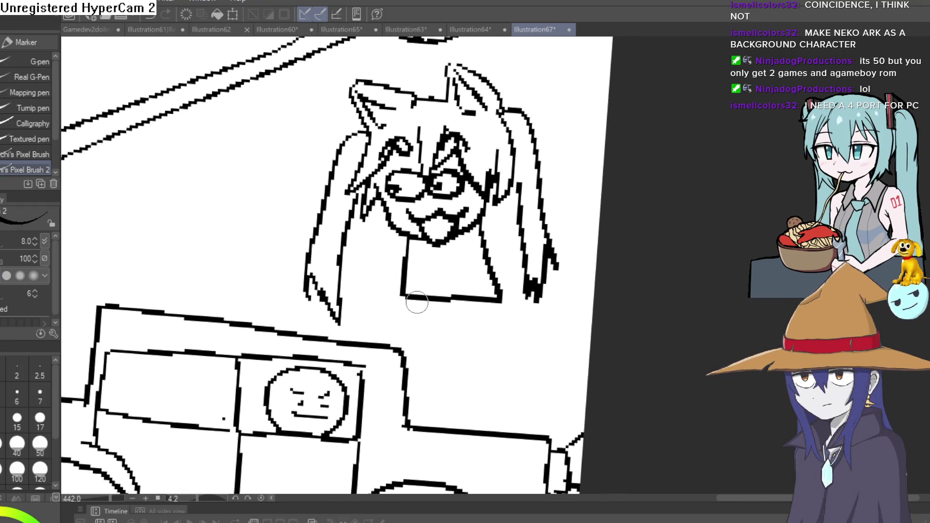
drag(483, 302, 507, 344)
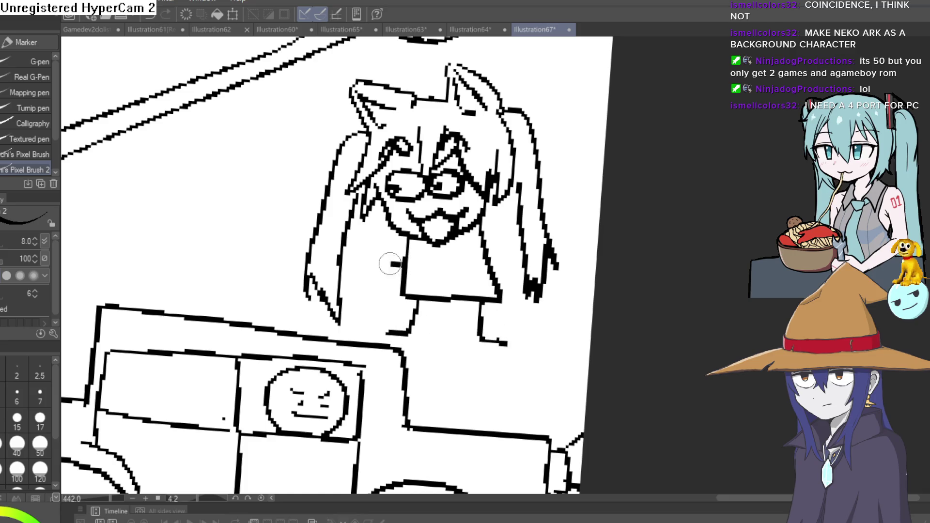
drag(390, 264, 383, 227)
drag(474, 275, 464, 222)
scroll(443, 191, up, 3)
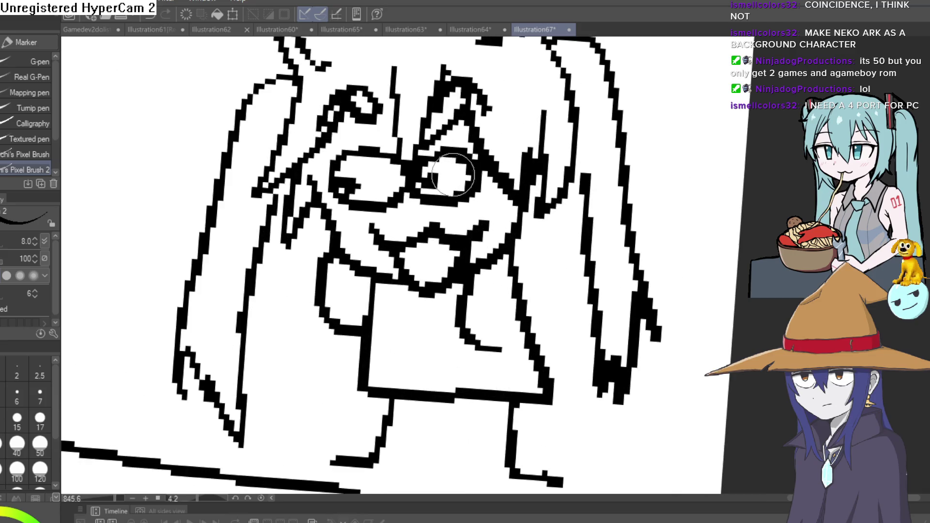
Erase the girl's eyes and redraw her eyes and face with the pixel pen
key(e)
mouse_move(450, 157)
mouse_down()
mouse_move(421, 194)
mouse_move(368, 165)
mouse_move(351, 184)
mouse_move(385, 167)
mouse_move(426, 176)
mouse_move(468, 201)
mouse_up()
scroll(465, 193, down, 5)
key(p)
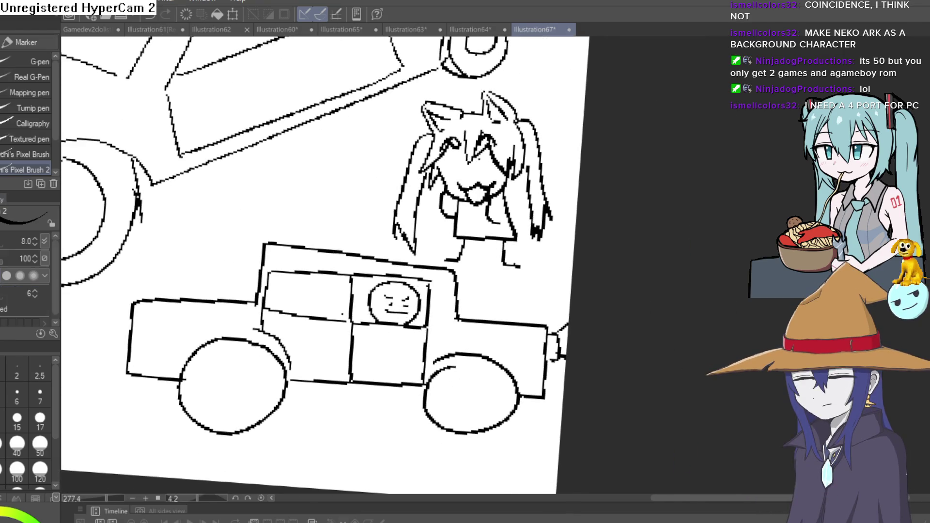
scroll(461, 165, up, 3)
mouse_move(436, 146)
mouse_down()
mouse_move(449, 150)
mouse_move(421, 194)
mouse_move(473, 189)
mouse_move(494, 153)
mouse_move(462, 175)
mouse_up()
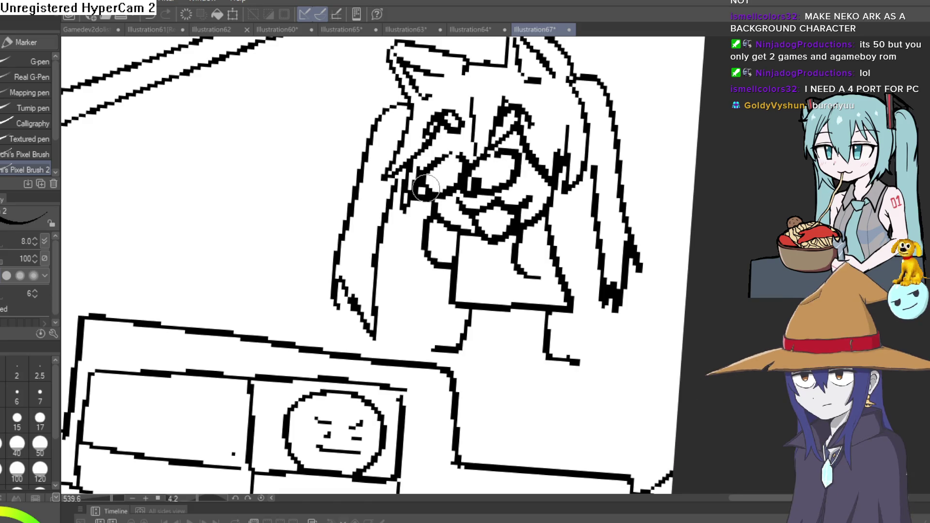
key(e)
key(p)
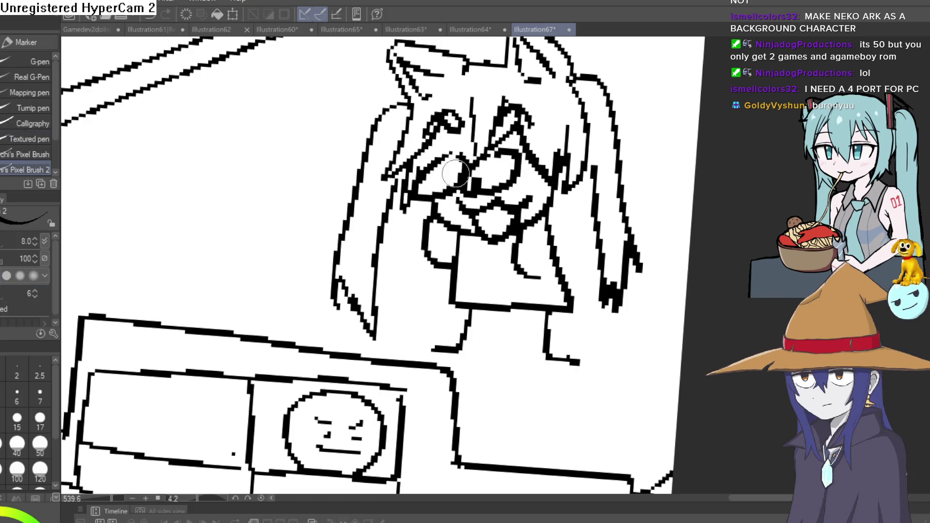
scroll(587, 209, down, 5)
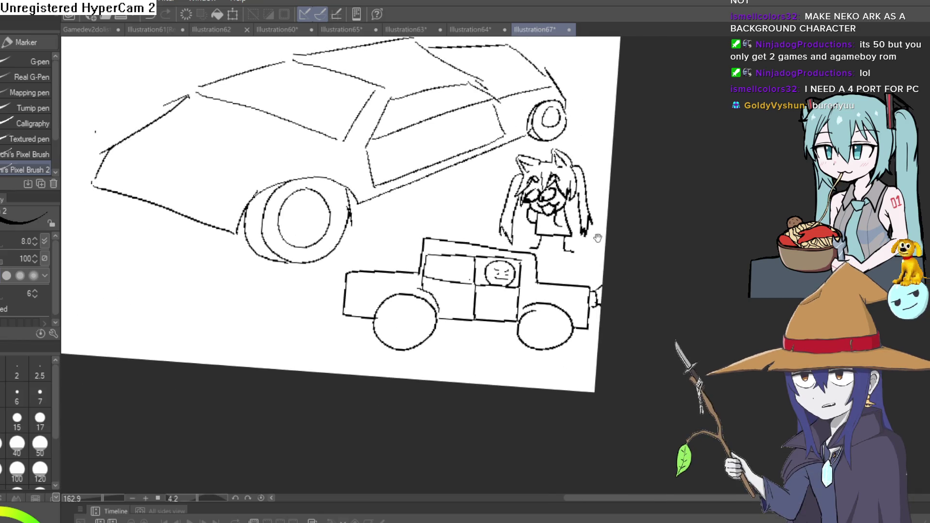
scroll(569, 252, up, 3)
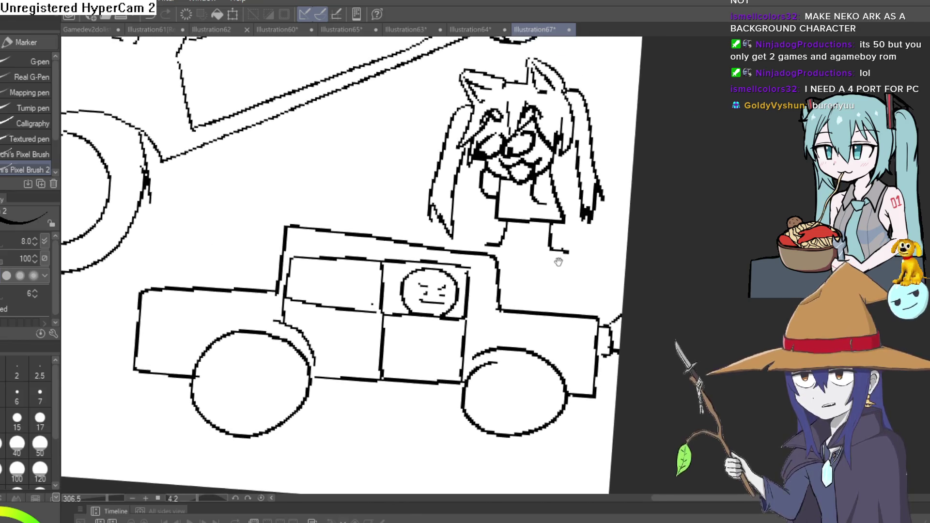
Level the tilted view of the truck and girl
drag(589, 181, 536, 118)
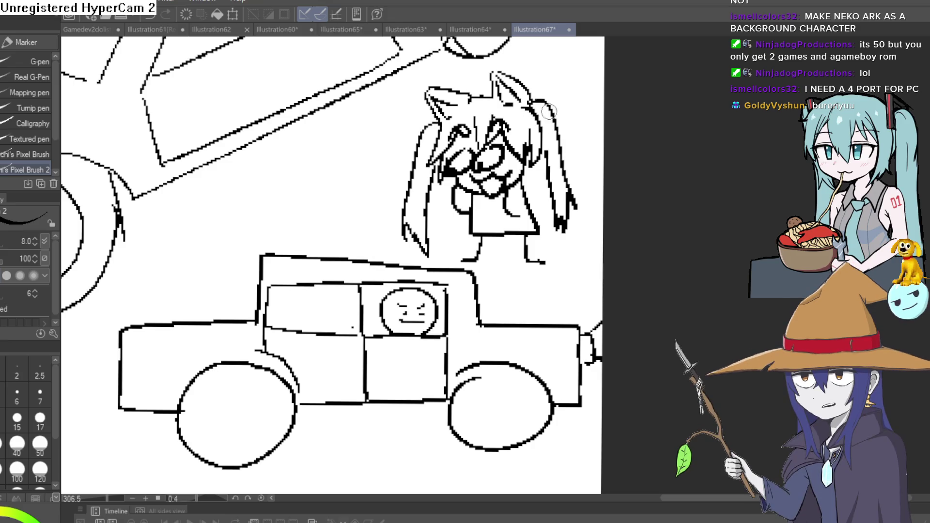
drag(549, 200, 540, 215)
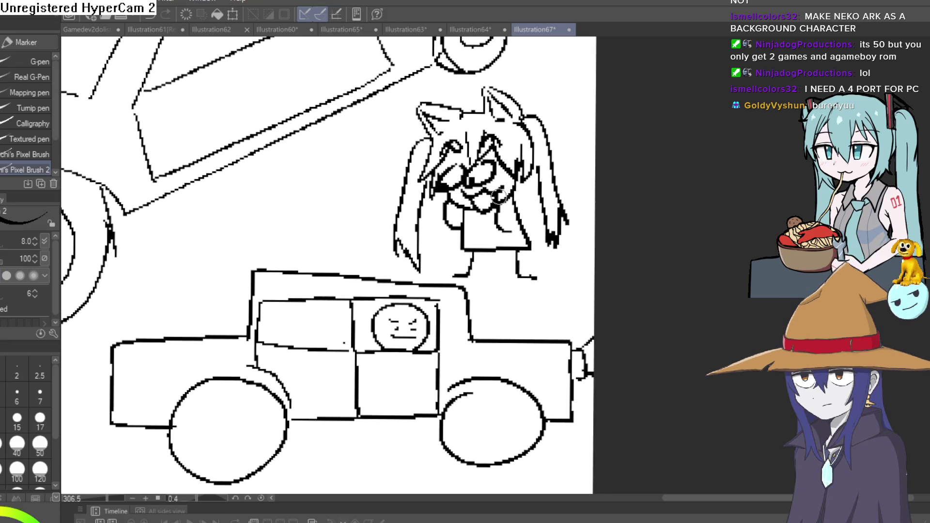
scroll(551, 226, down, 2)
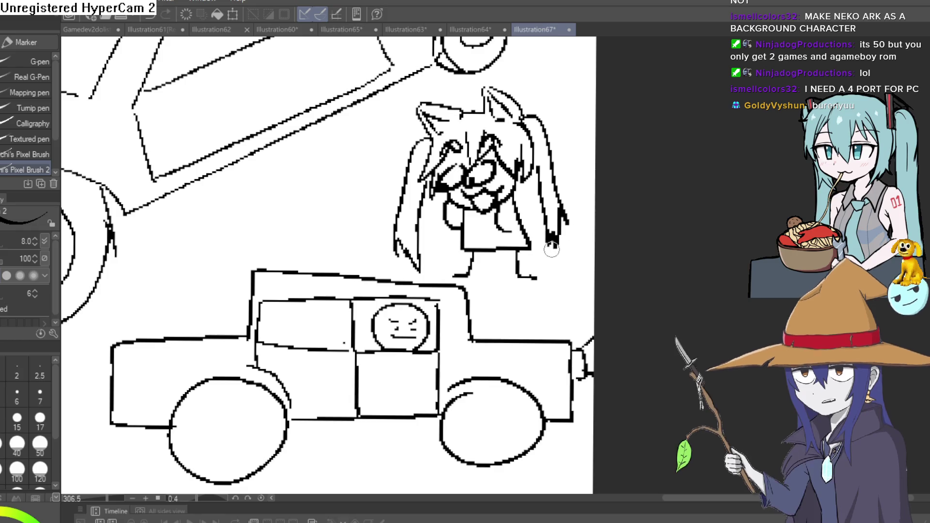
scroll(557, 187, up, 2)
Draw two straight ground lines running past the truck
scroll(586, 249, down, 1)
mouse_move(585, 249)
mouse_down()
mouse_move(598, 184)
mouse_move(587, 207)
mouse_move(520, 207)
mouse_up()
drag(464, 268, 574, 224)
drag(324, 327, 208, 377)
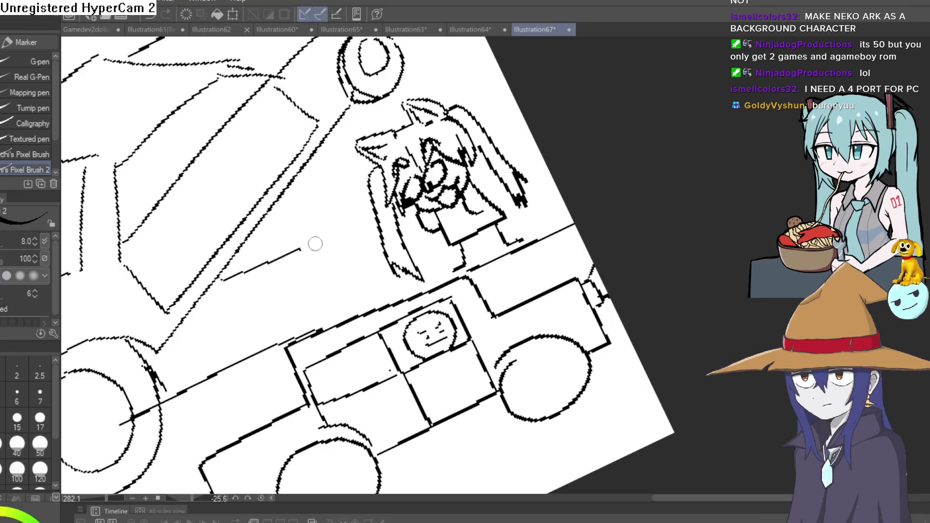
Hatch four diagonal stripes on the ground around the girl, then zoom out and level the view
drag(182, 375, 206, 339)
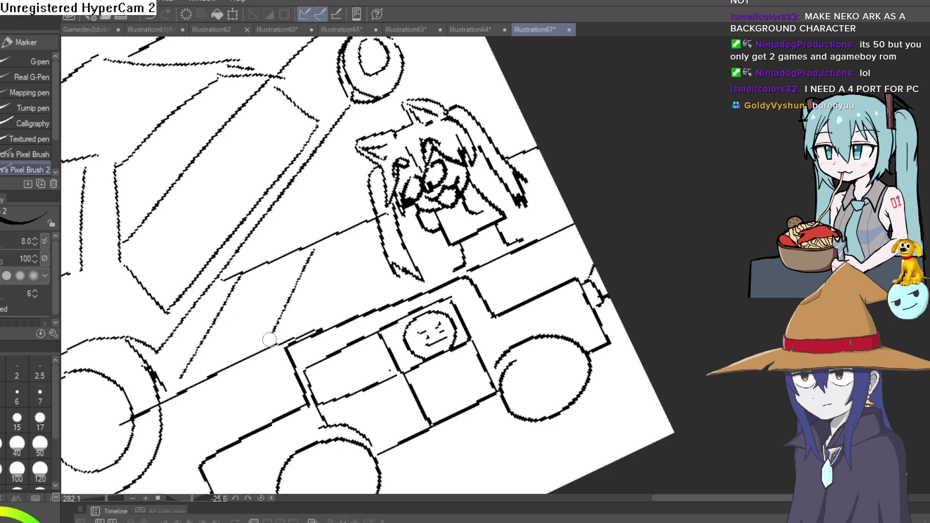
drag(312, 249, 269, 342)
drag(366, 227, 339, 306)
drag(542, 164, 532, 216)
scroll(567, 212, down, 5)
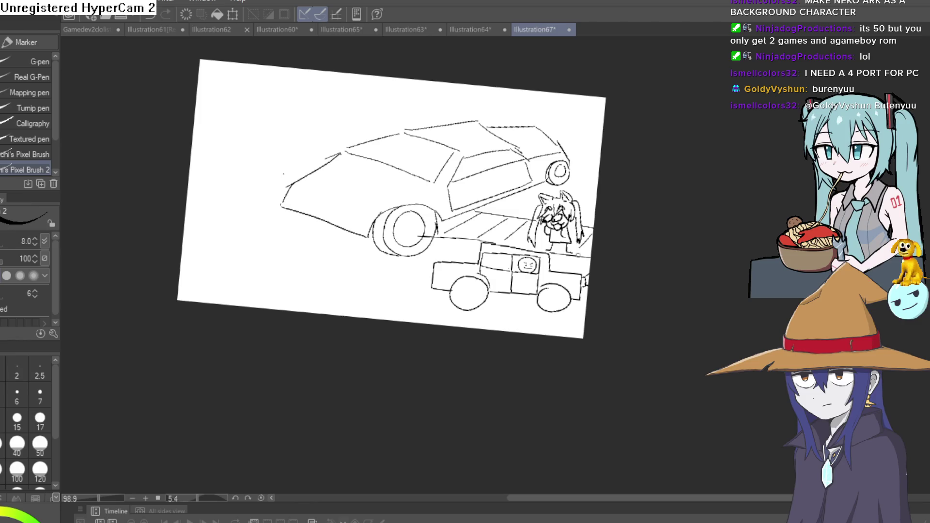
drag(572, 239, 574, 182)
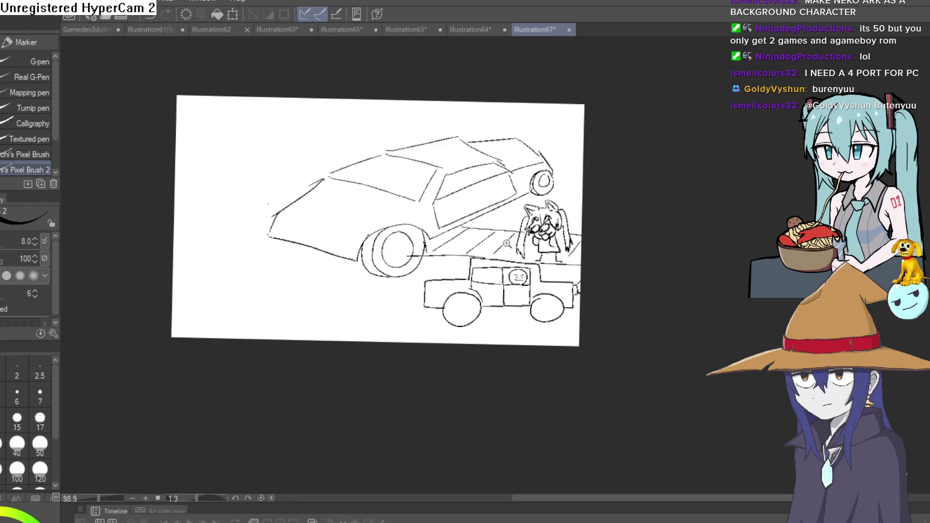
mouse_move(513, 251)
mouse_down()
mouse_move(471, 251)
mouse_move(516, 228)
mouse_up()
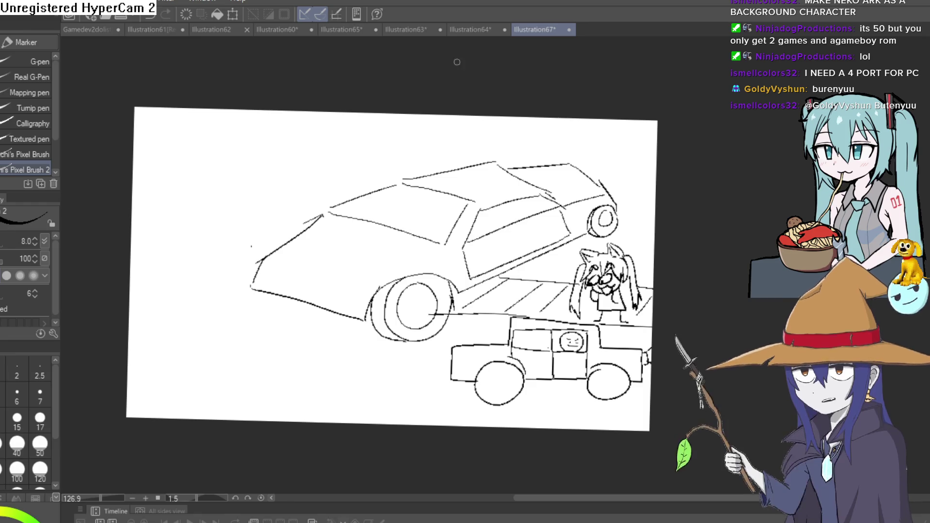
Step through Illustration64 and Illustration63 to Illustration65, showing the red-skinned girl's lower body
click(461, 28)
click(409, 32)
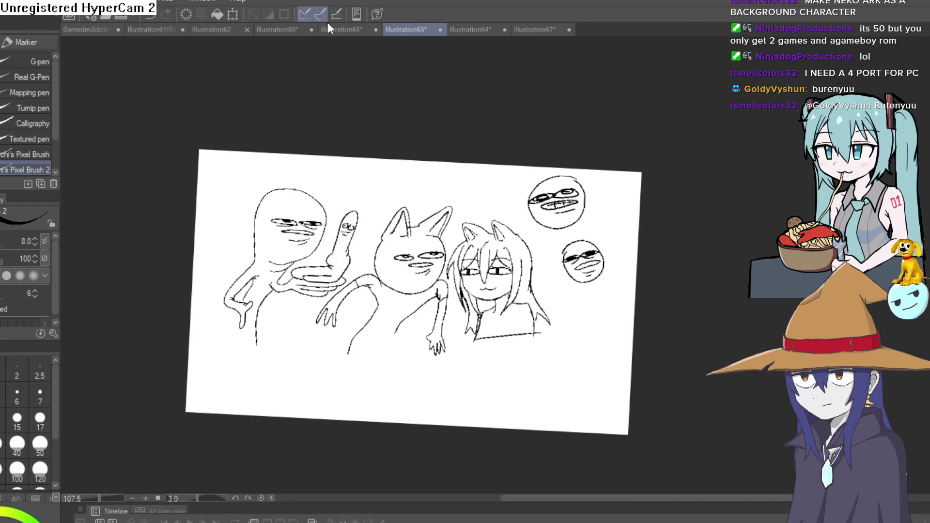
click(356, 30)
drag(737, 281, 629, 102)
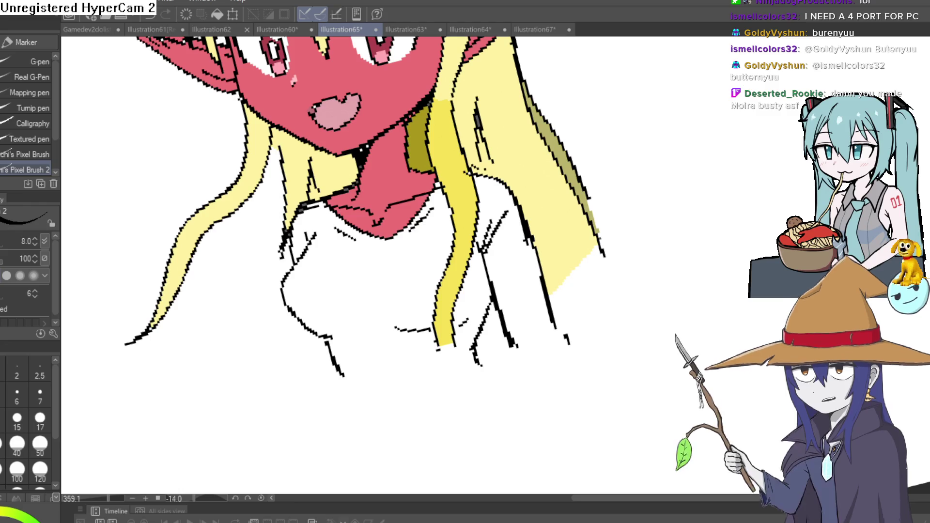
drag(635, 198, 632, 328)
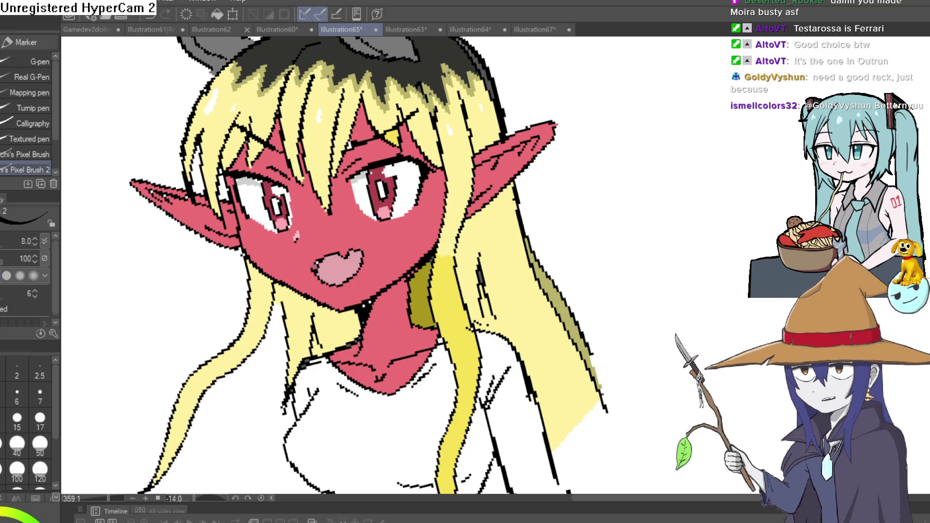
scroll(594, 193, down, 4)
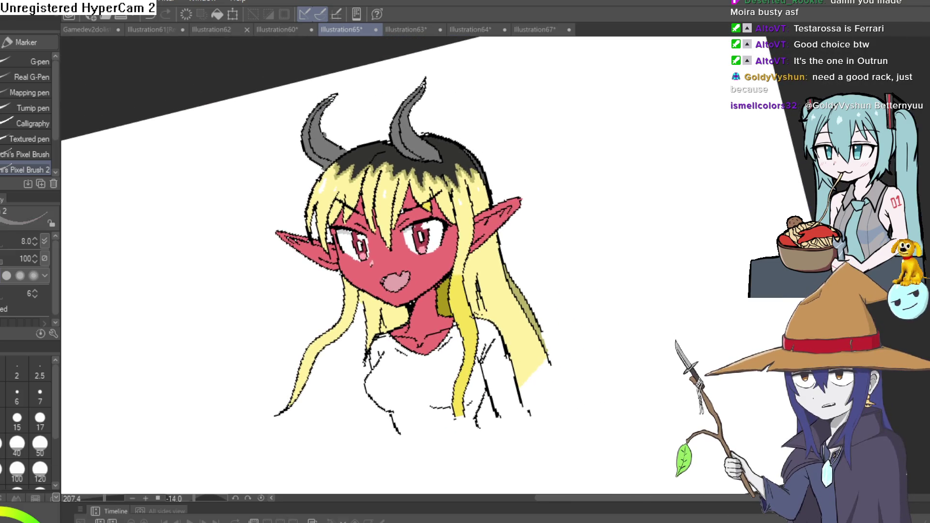
scroll(329, 104, up, 10)
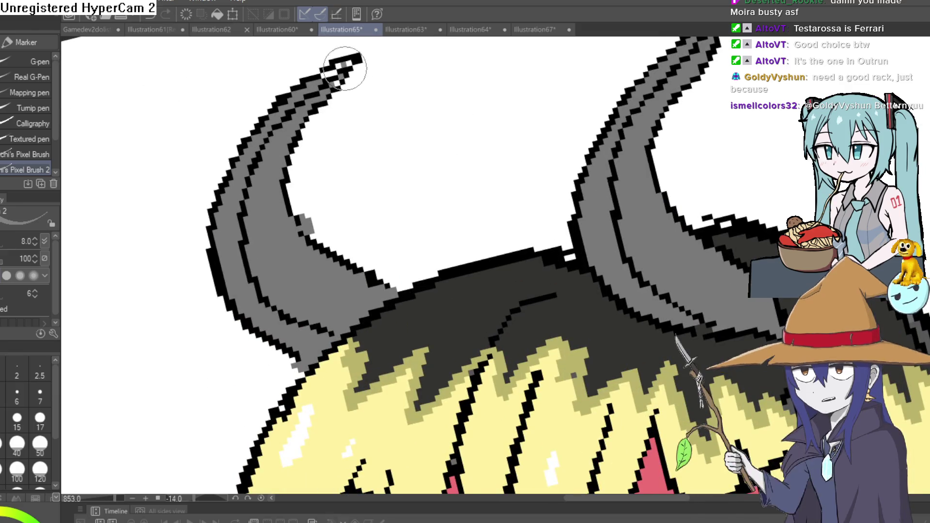
drag(639, 44, 515, 125)
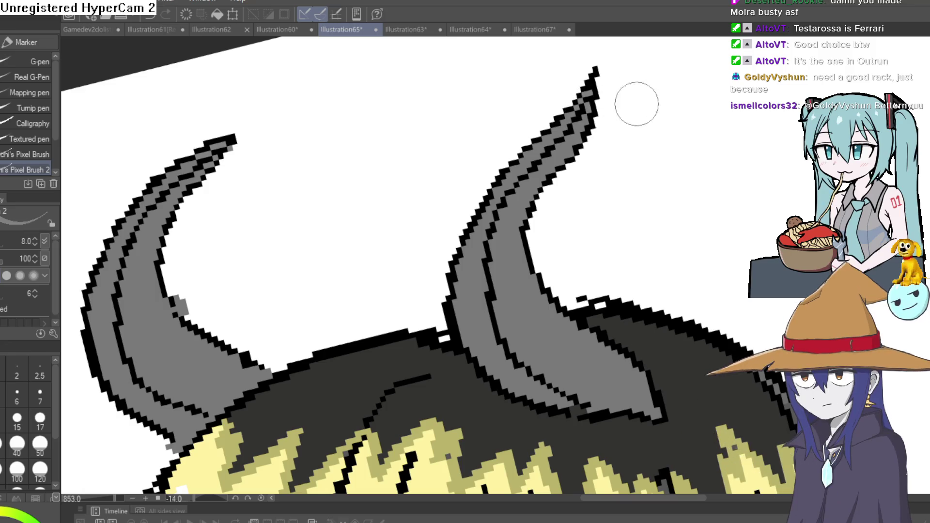
scroll(673, 153, down, 5)
scroll(723, 196, down, 3)
mouse_move(637, 147)
mouse_down()
mouse_move(638, 166)
mouse_move(620, 132)
mouse_move(632, 183)
mouse_move(613, 143)
mouse_up()
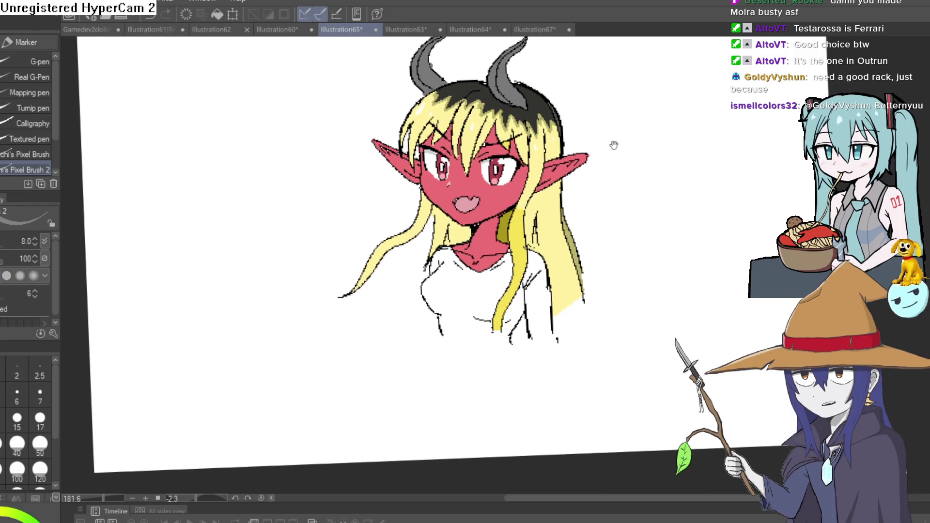
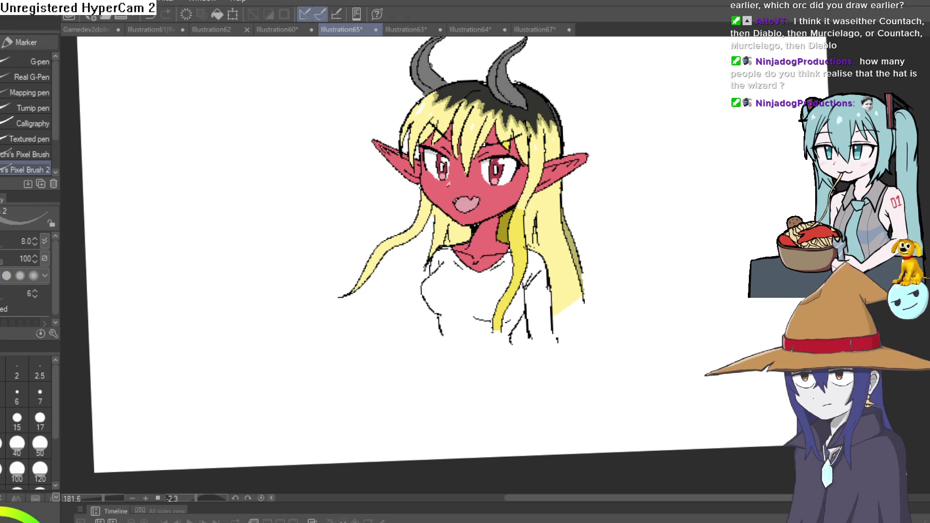
Bring up the Illustration64 tab with the green orc portrait labelled 'Thrall' and zoom around it
click(473, 32)
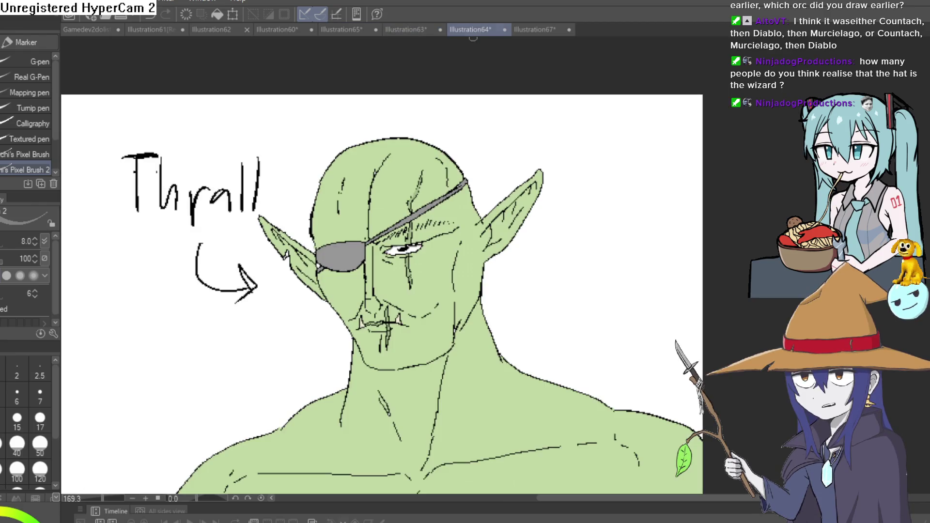
scroll(625, 174, down, 2)
scroll(778, 315, up, 2)
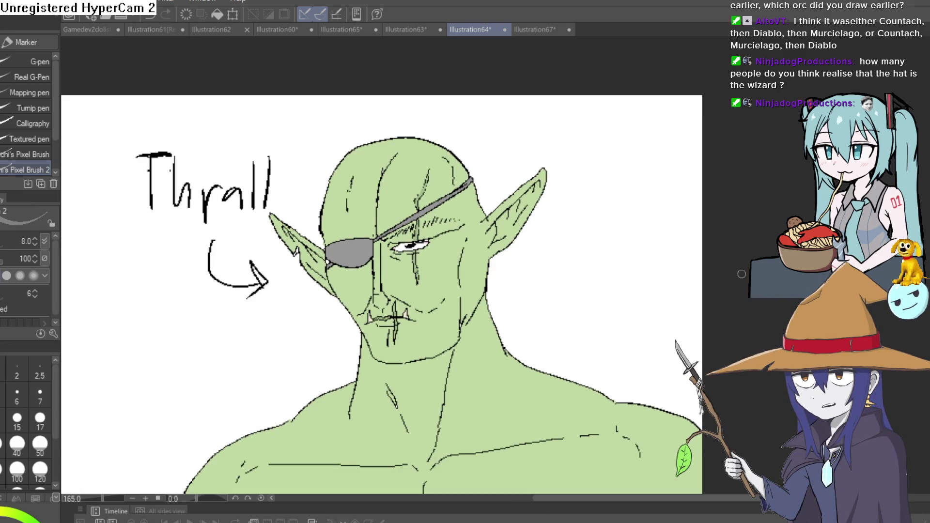
scroll(742, 274, up, 1)
scroll(742, 274, down, 1)
scroll(740, 274, up, 1)
scroll(739, 275, down, 1)
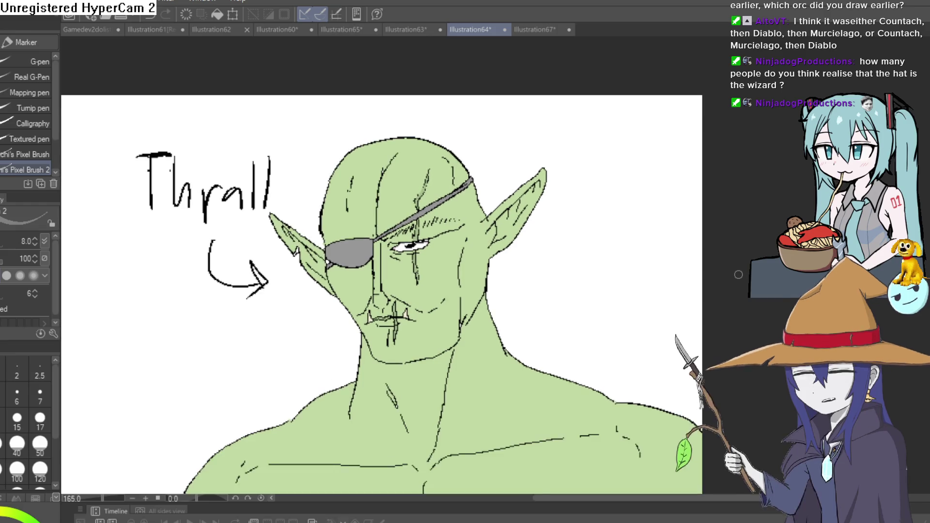
scroll(737, 276, up, 1)
scroll(736, 276, down, 1)
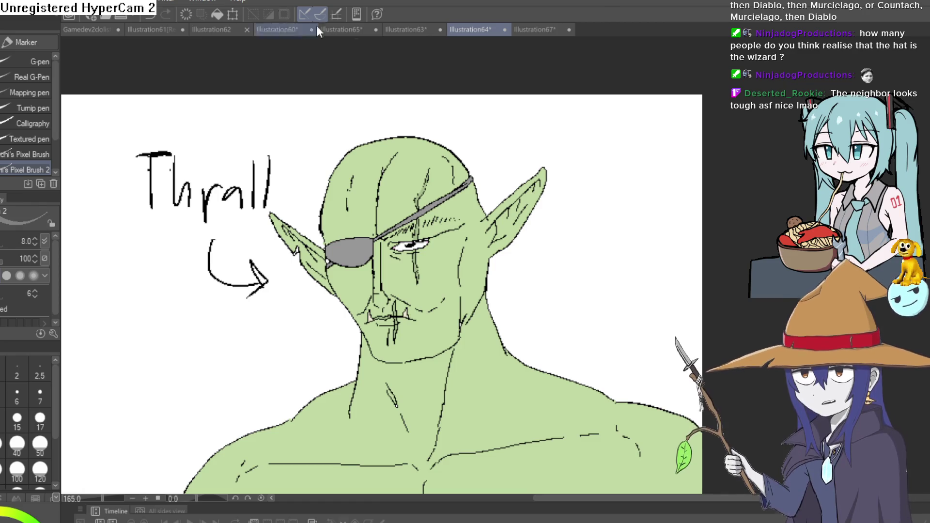
Look over the Nixie goblin drawing, then come back to the demon girl
click(334, 31)
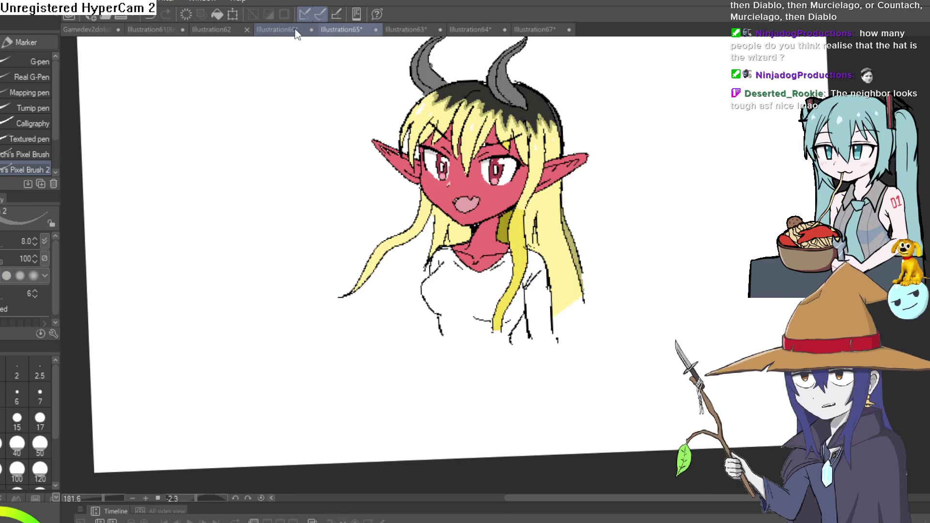
click(275, 29)
scroll(465, 359, down, 2)
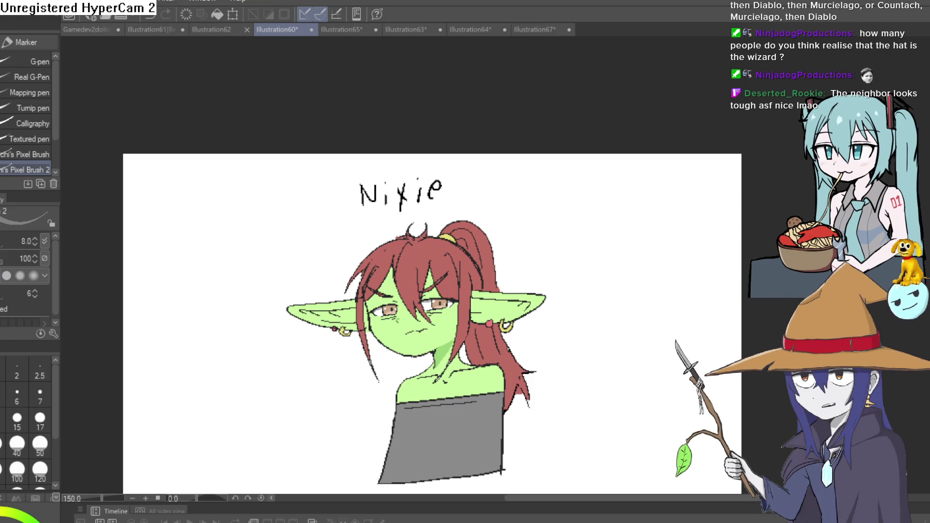
scroll(465, 319, up, 1)
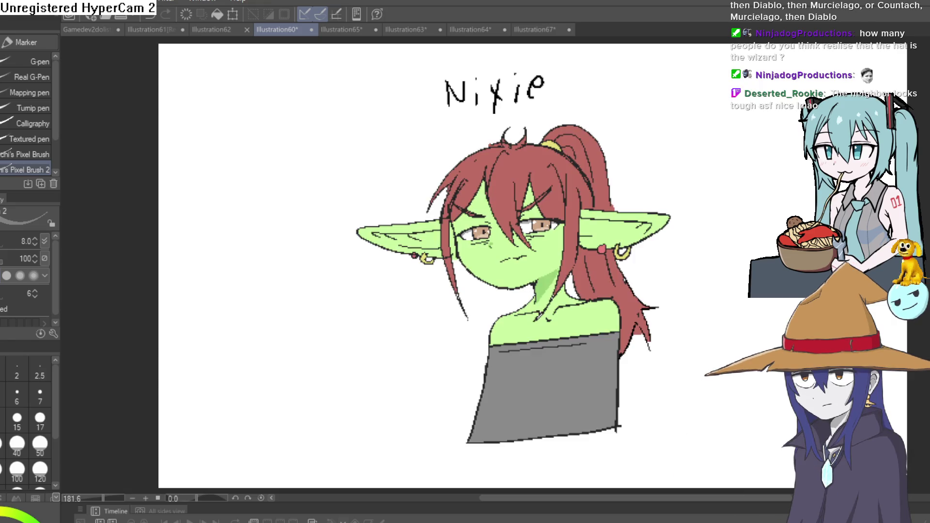
click(328, 30)
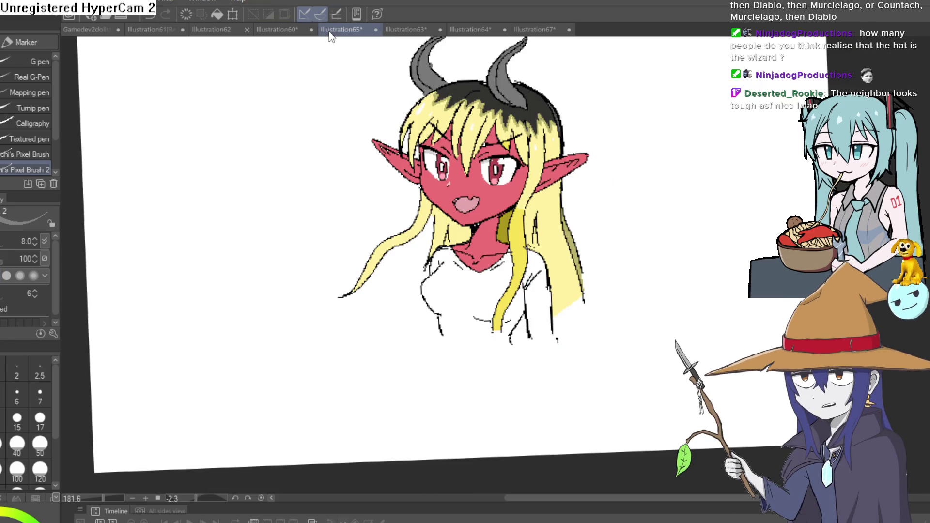
Examine the blob-monster line sketch and Nixie again, ending on the Illustration65 demon girl
click(205, 29)
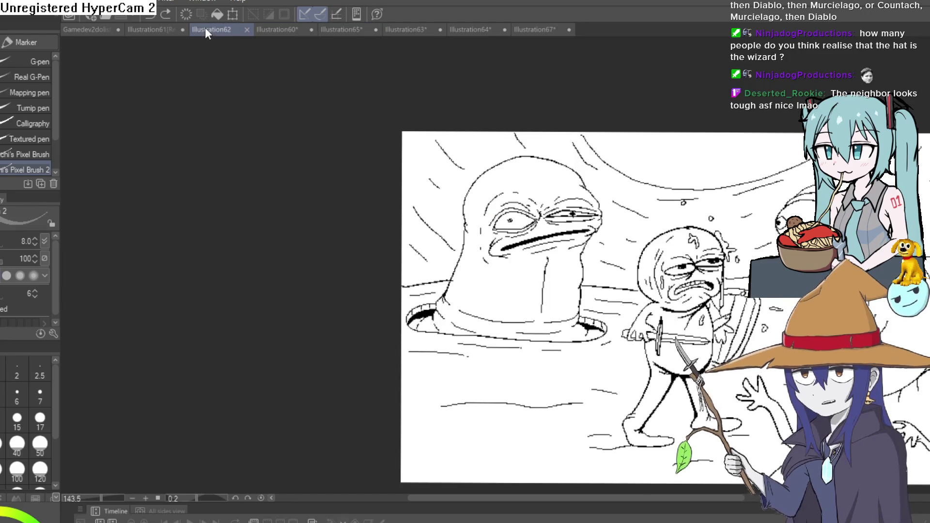
mouse_move(665, 500)
mouse_down()
mouse_move(739, 499)
mouse_move(723, 501)
mouse_up()
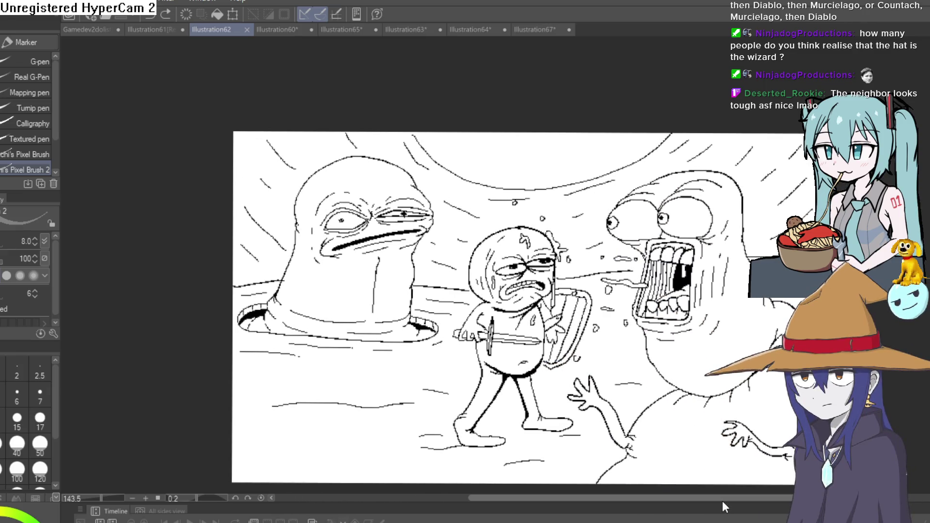
drag(723, 502, 740, 499)
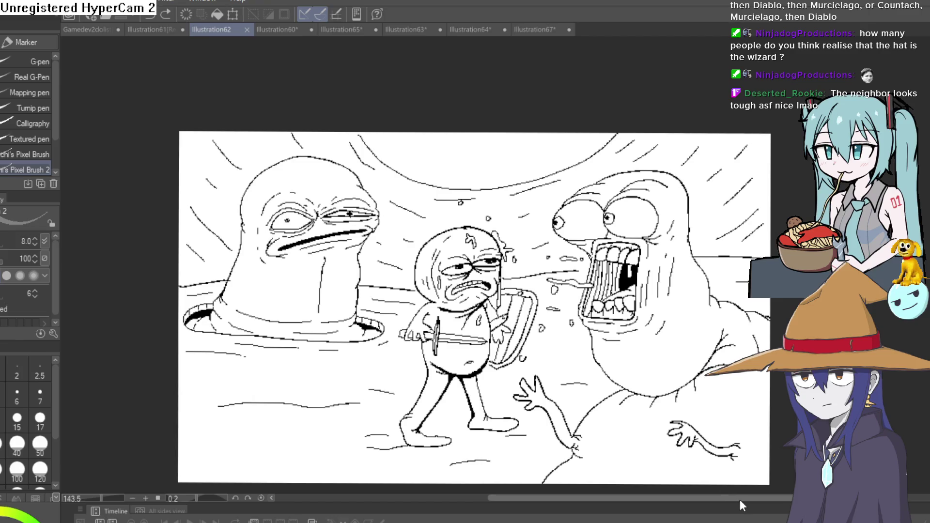
click(162, 31)
click(227, 30)
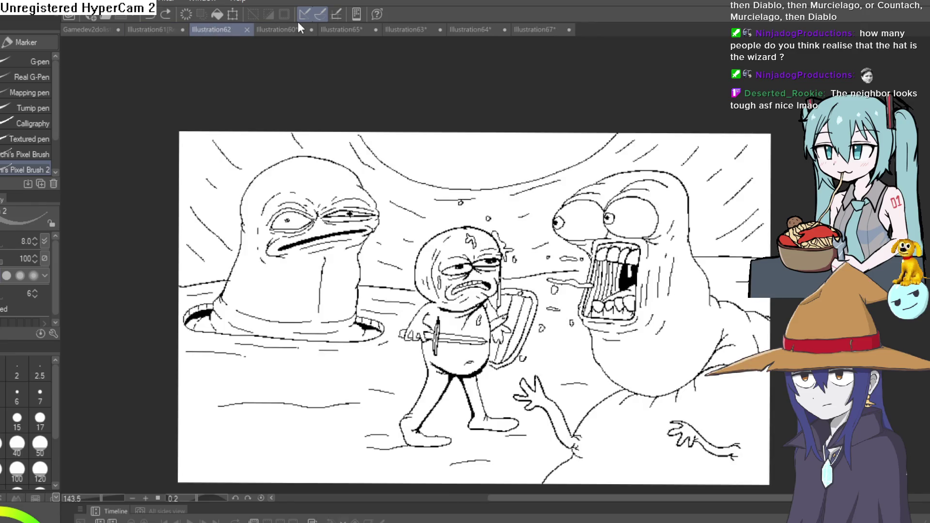
click(293, 29)
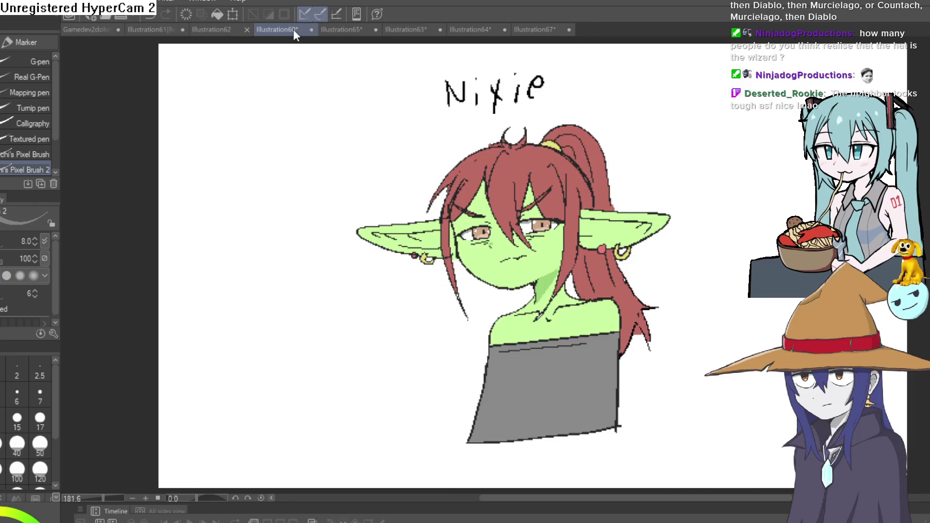
click(357, 31)
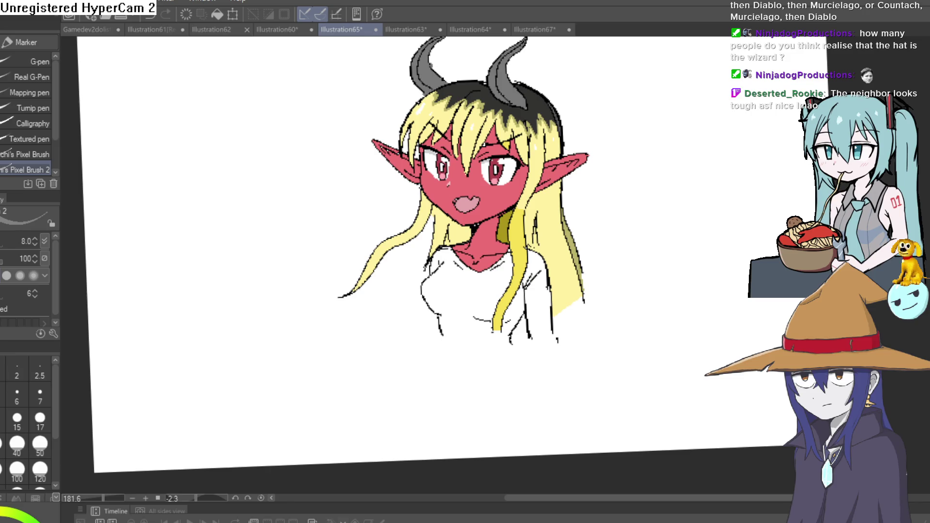
mouse_move(663, 128)
mouse_down()
mouse_move(625, 199)
mouse_move(633, 137)
mouse_move(646, 141)
mouse_move(549, 152)
mouse_up()
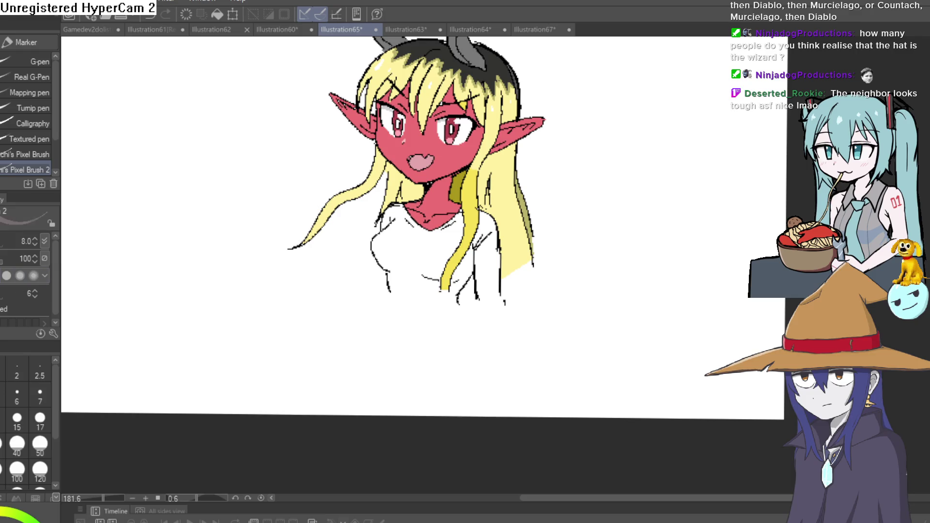
scroll(511, 183, down, 2)
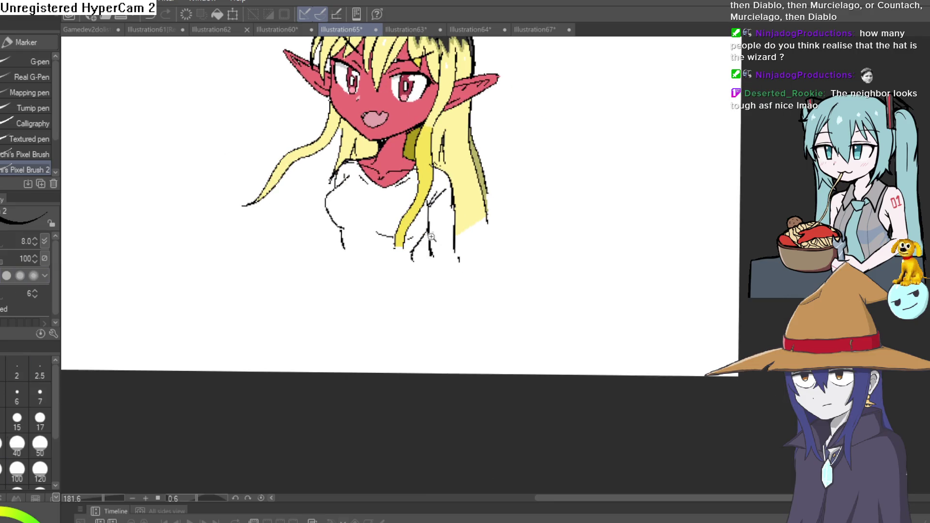
scroll(443, 234, up, 3)
mouse_move(443, 234)
mouse_down()
mouse_move(447, 254)
mouse_move(436, 269)
mouse_move(483, 220)
mouse_move(481, 198)
mouse_up()
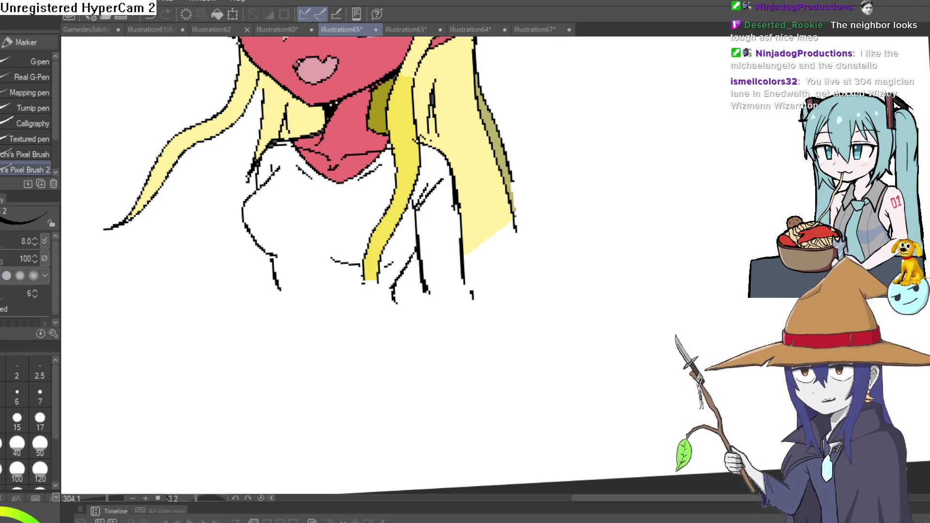
Remove the stray test line drawn on the blank area of the canvas
drag(648, 167, 617, 273)
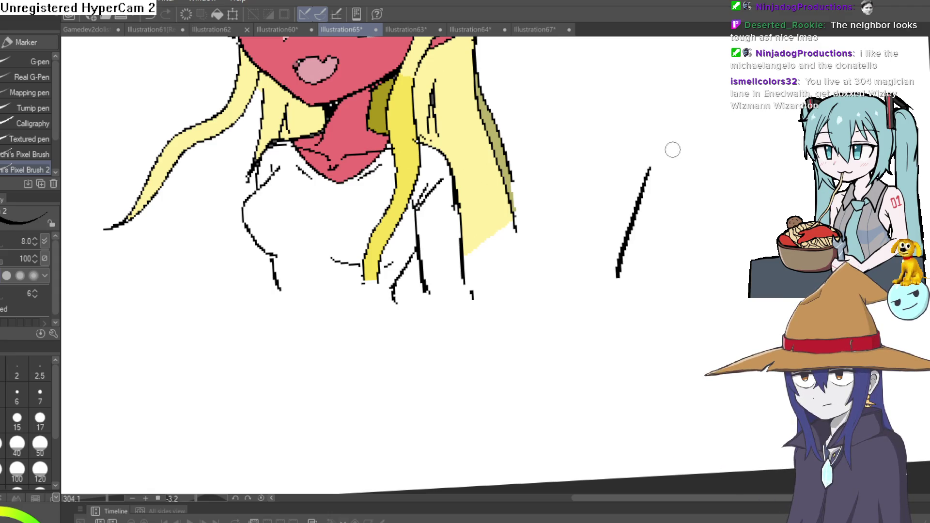
key(ctrl+z)
scroll(630, 180, up, 3)
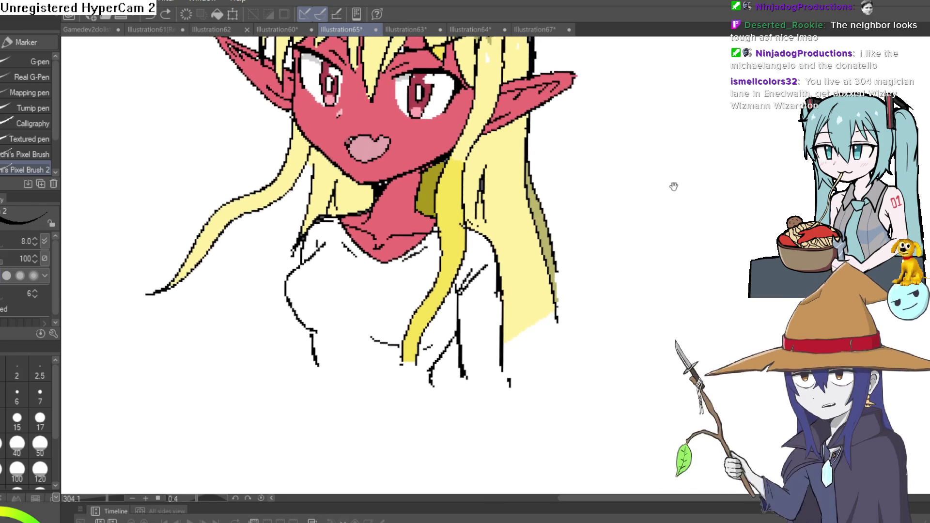
scroll(656, 250, down, 2)
scroll(644, 254, up, 4)
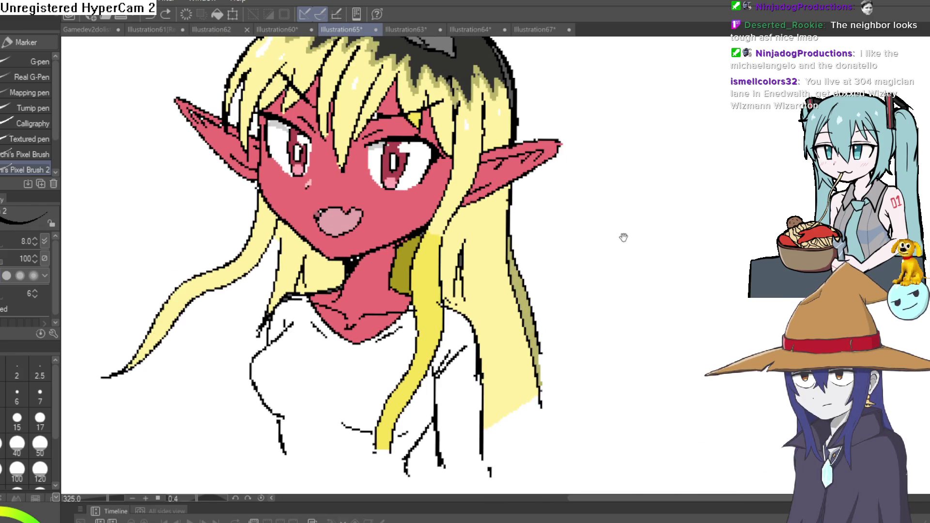
Frame the horns, chin and chest, then mirror the canvas horizontally to check proportions
mouse_move(615, 258)
mouse_down()
mouse_move(611, 296)
mouse_move(623, 264)
mouse_move(633, 280)
mouse_up()
drag(646, 238, 645, 233)
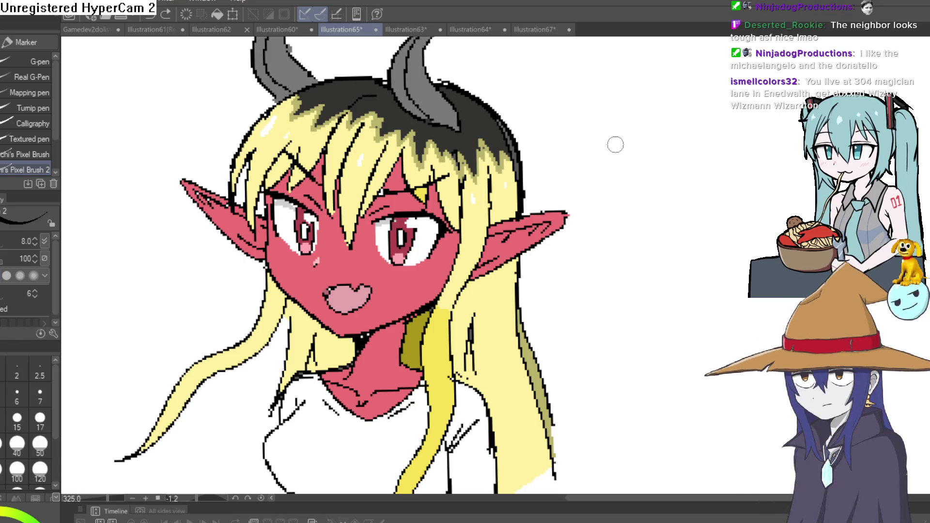
drag(614, 143, 620, 254)
scroll(602, 221, down, 3)
scroll(362, 295, up, 5)
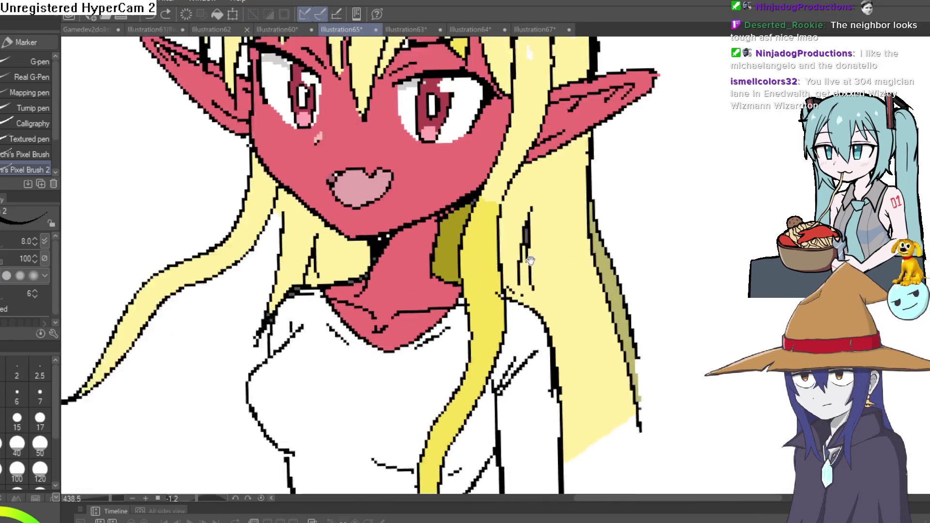
drag(363, 295, 374, 319)
scroll(362, 295, down, 3)
scroll(342, 259, down, 2)
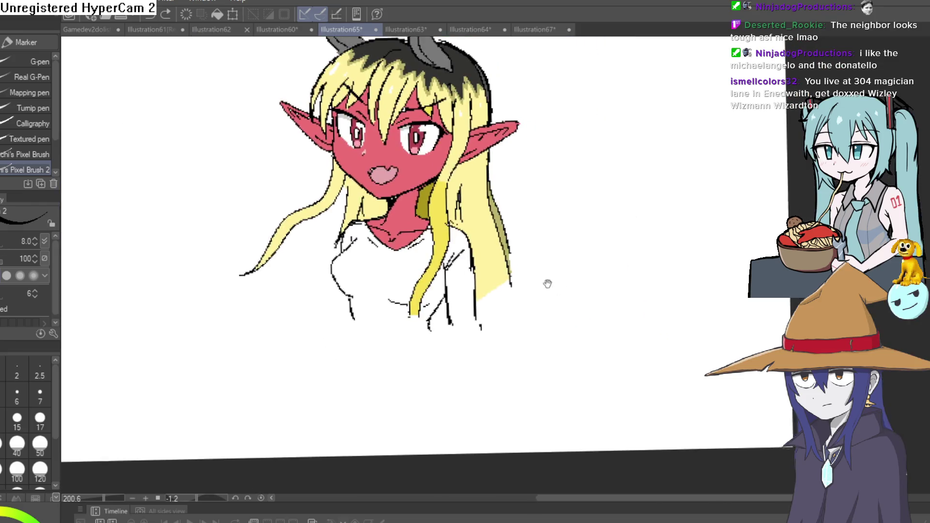
scroll(546, 283, up, 1)
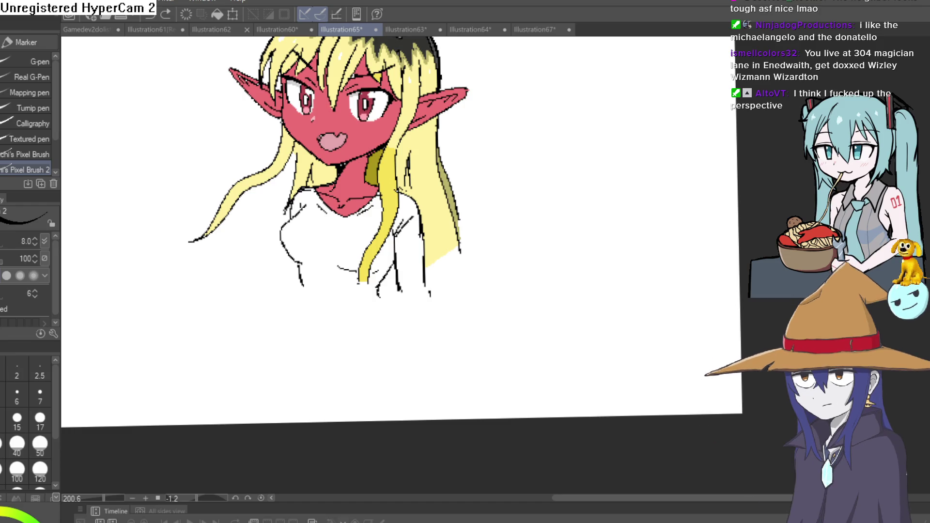
key(h)
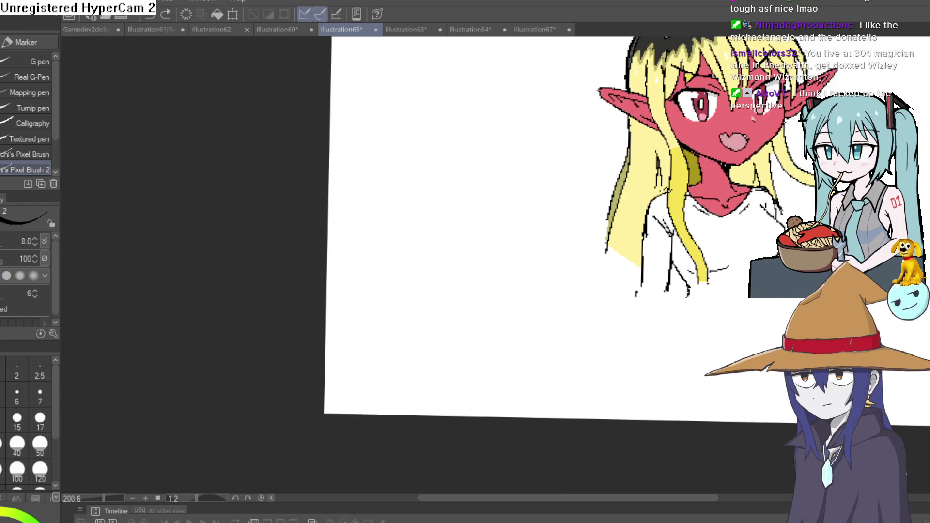
drag(845, 198, 566, 189)
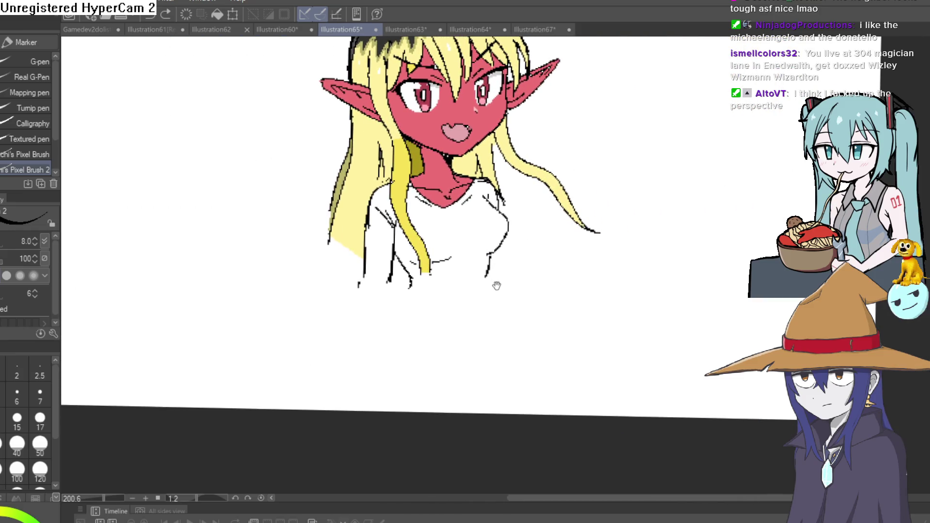
drag(496, 286, 499, 292)
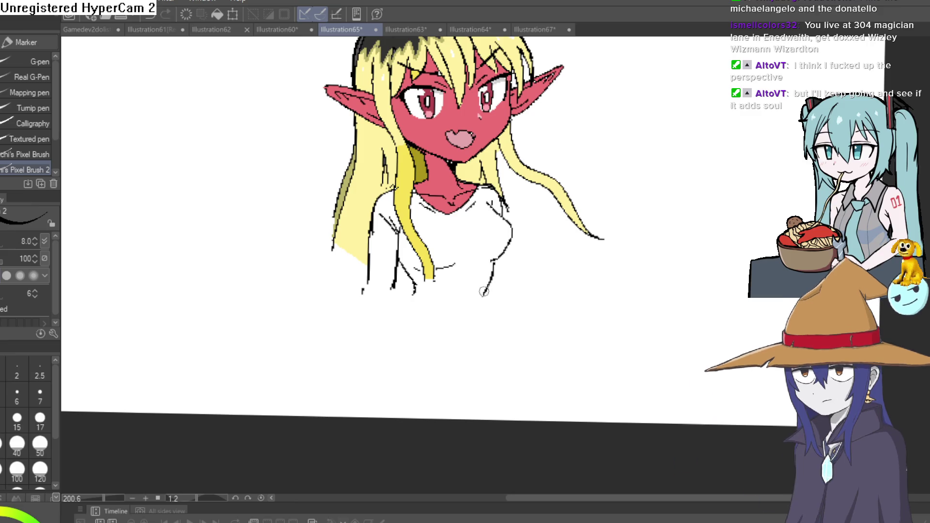
Extend the demon girl's body outline with a new line below the torso
scroll(485, 271, down, 2)
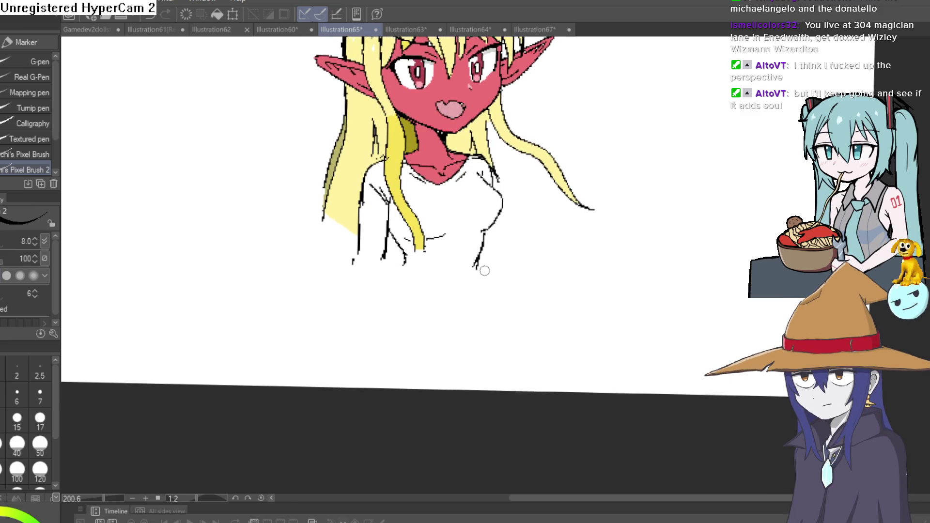
drag(475, 261, 487, 296)
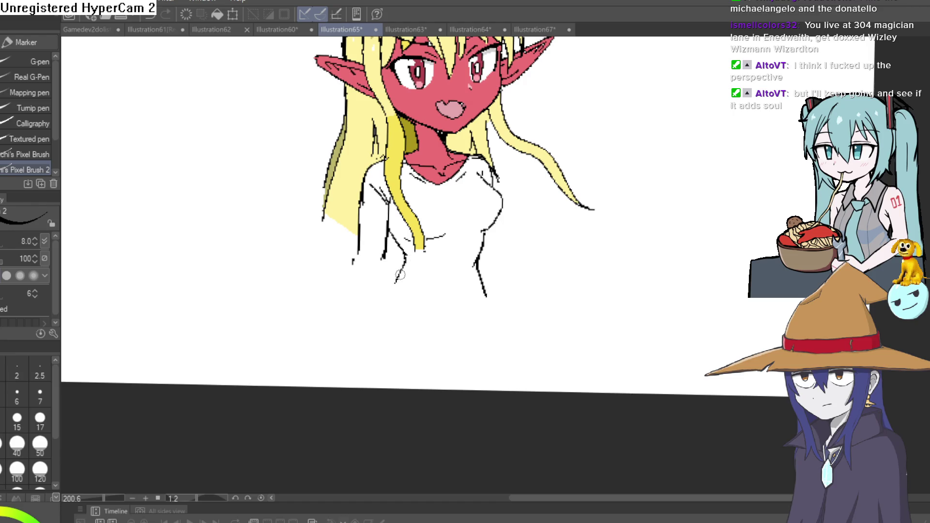
scroll(512, 266, up, 4)
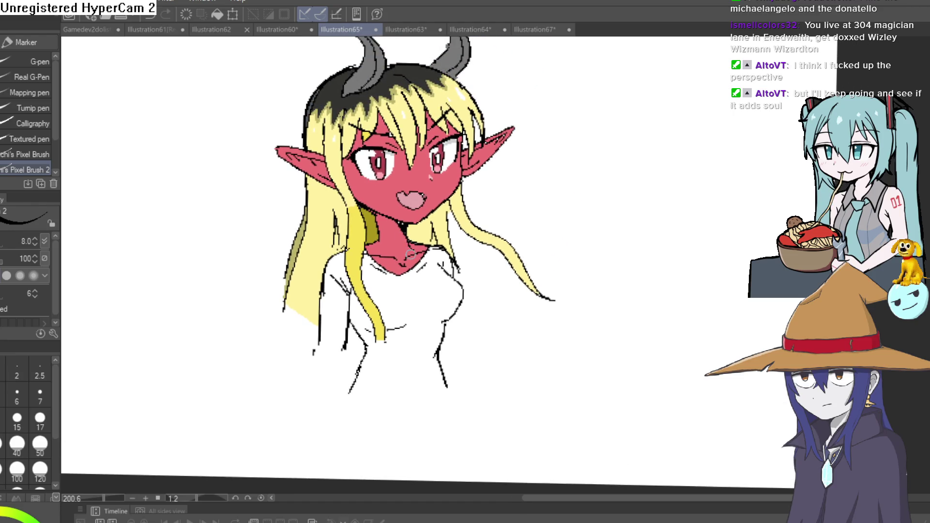
scroll(412, 272, up, 5)
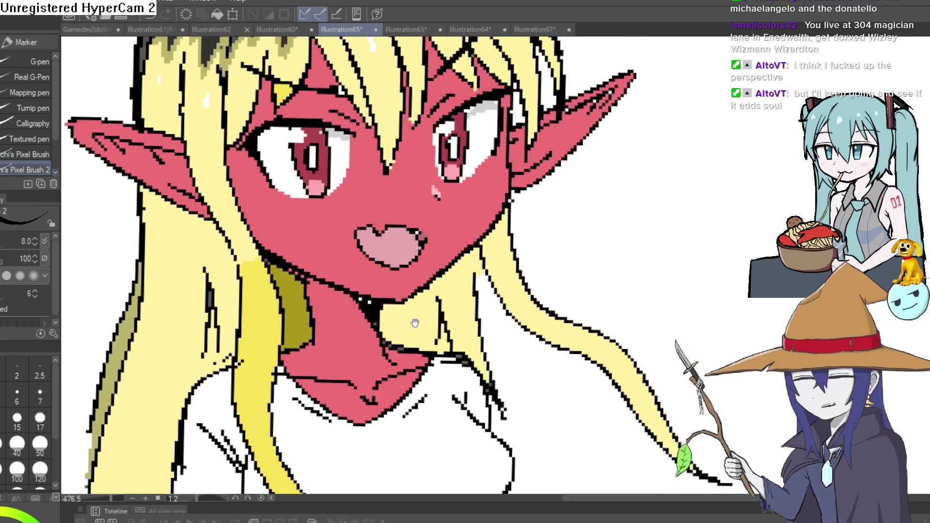
scroll(413, 273, down, 3)
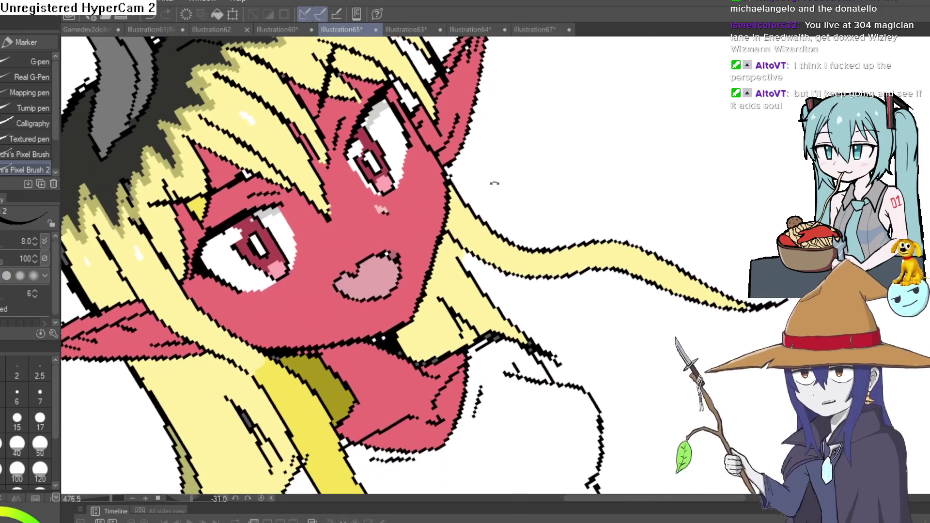
scroll(363, 237, up, 5)
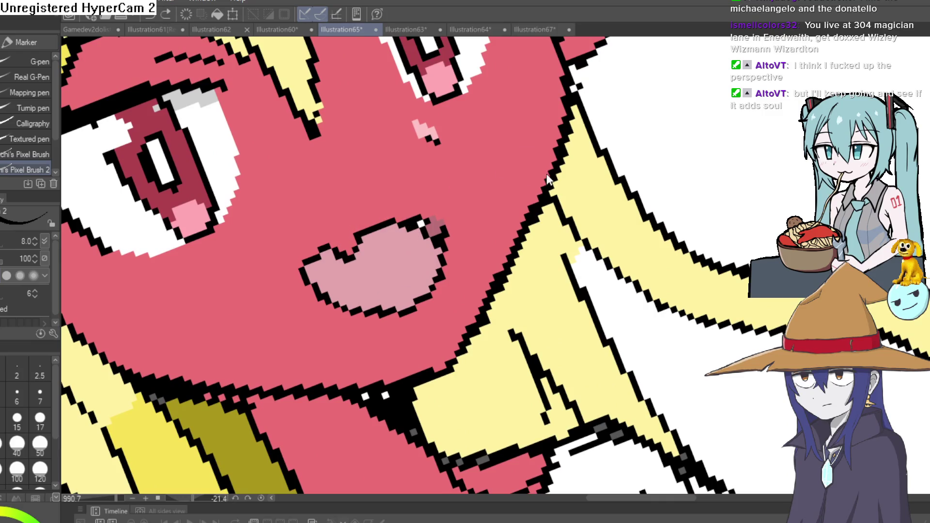
scroll(744, 338, down, 5)
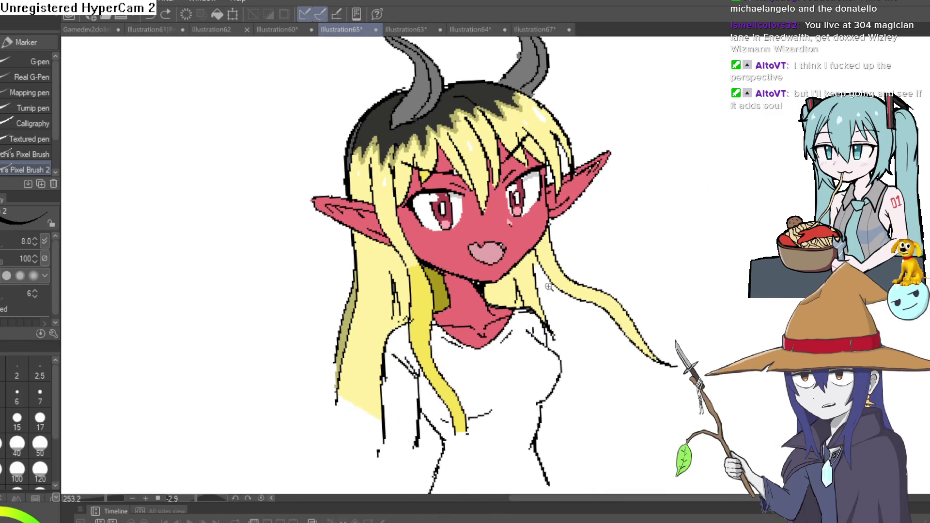
scroll(484, 266, up, 3)
mouse_move(513, 266)
mouse_down()
mouse_move(543, 241)
mouse_move(582, 251)
mouse_move(586, 233)
mouse_move(553, 233)
mouse_move(562, 229)
mouse_move(553, 243)
mouse_up()
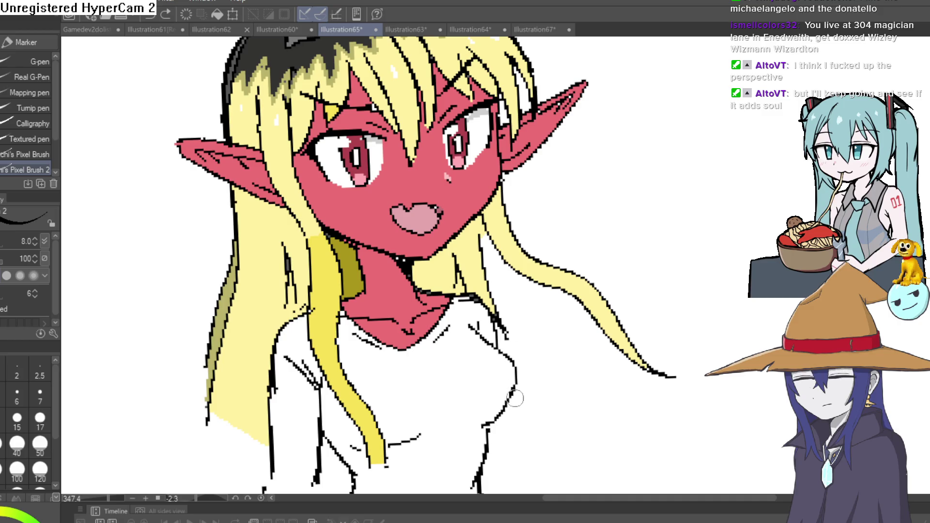
Ink both long sides of the shirt down to the hem and close the sleeve cuffs
scroll(493, 285, down, 5)
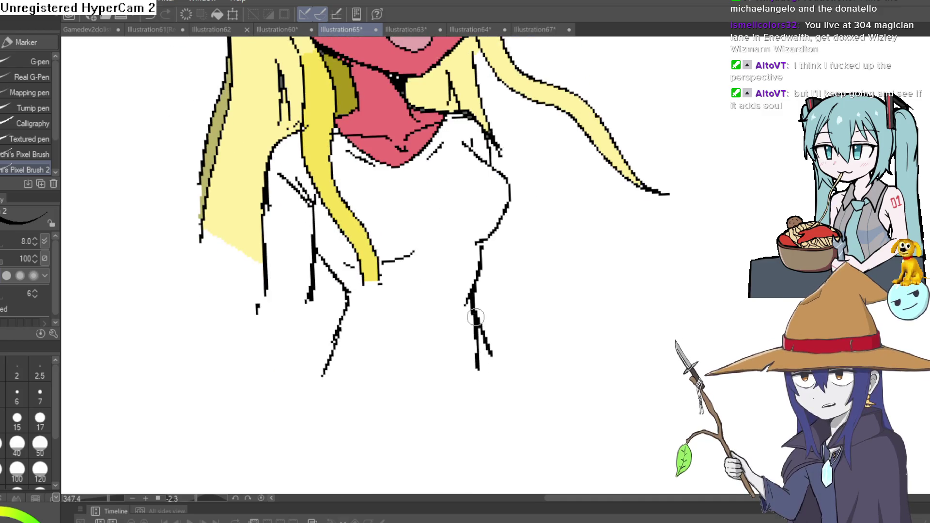
mouse_move(479, 343)
mouse_down()
mouse_move(509, 396)
mouse_move(458, 427)
mouse_move(316, 423)
mouse_move(322, 376)
mouse_up()
drag(567, 300, 551, 326)
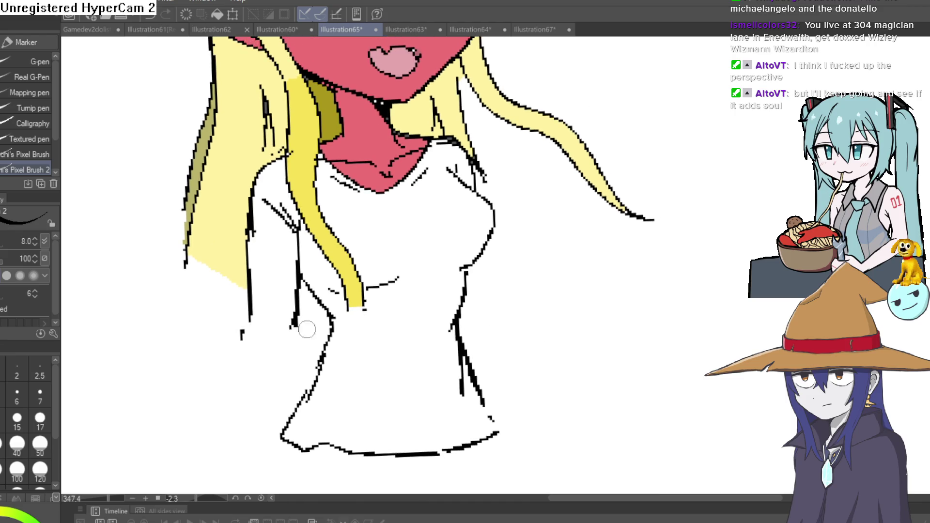
mouse_move(297, 322)
mouse_down()
mouse_move(305, 287)
mouse_move(274, 444)
mouse_up()
mouse_move(251, 298)
mouse_down()
mouse_move(227, 463)
mouse_move(278, 478)
mouse_up()
drag(274, 444, 278, 455)
scroll(478, 334, down, 3)
mouse_move(479, 335)
mouse_down()
mouse_move(498, 373)
mouse_move(464, 285)
mouse_move(409, 267)
mouse_move(401, 323)
mouse_up()
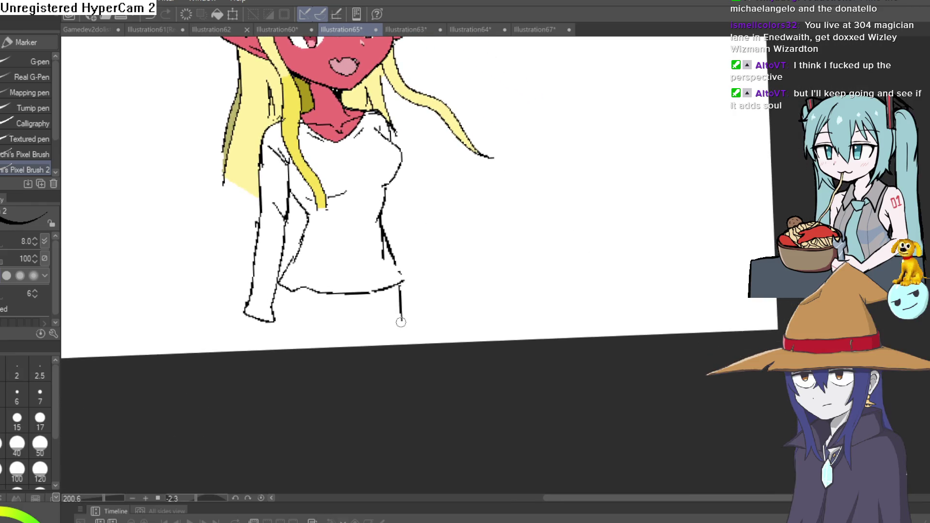
Undo the stray stroke below the hem and ink the outer, inner and bottom leg lines
key(ctrl+z)
scroll(407, 288, down, 2)
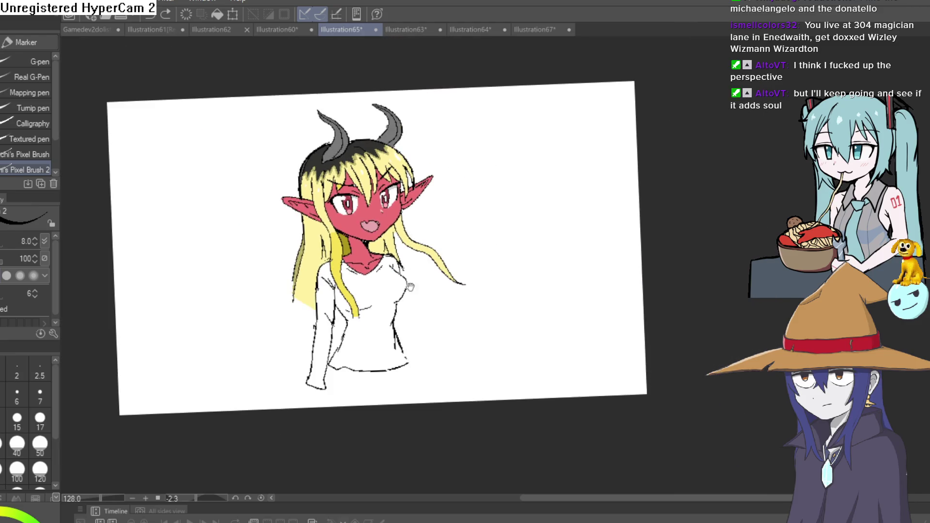
scroll(361, 361, down, 2)
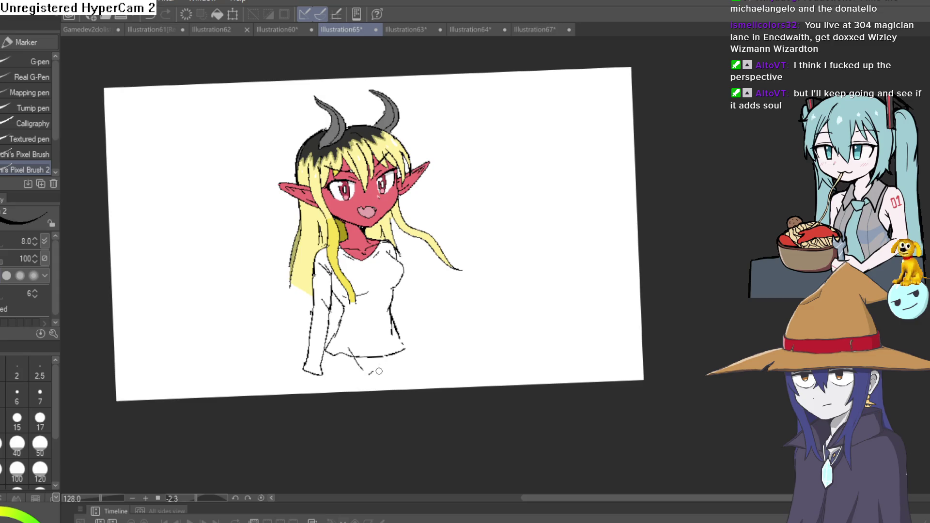
scroll(396, 339, up, 4)
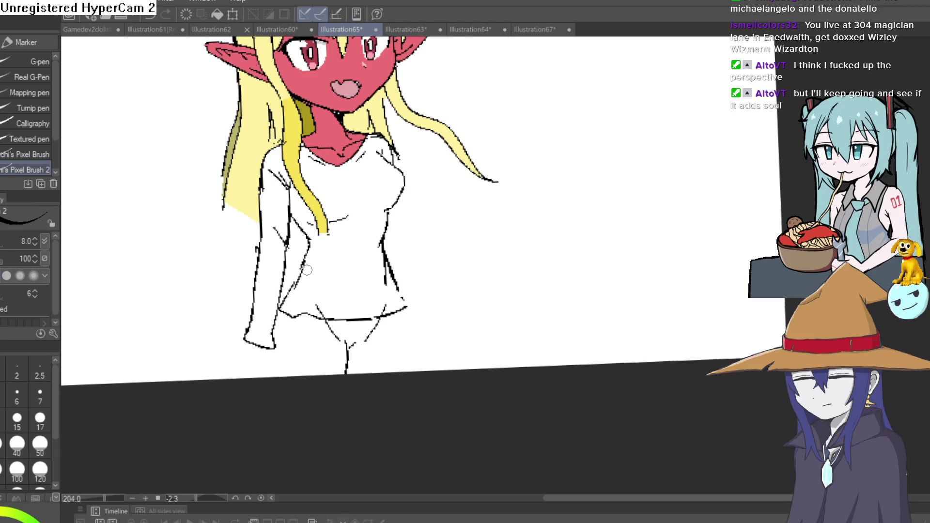
drag(282, 306, 272, 377)
drag(406, 307, 420, 370)
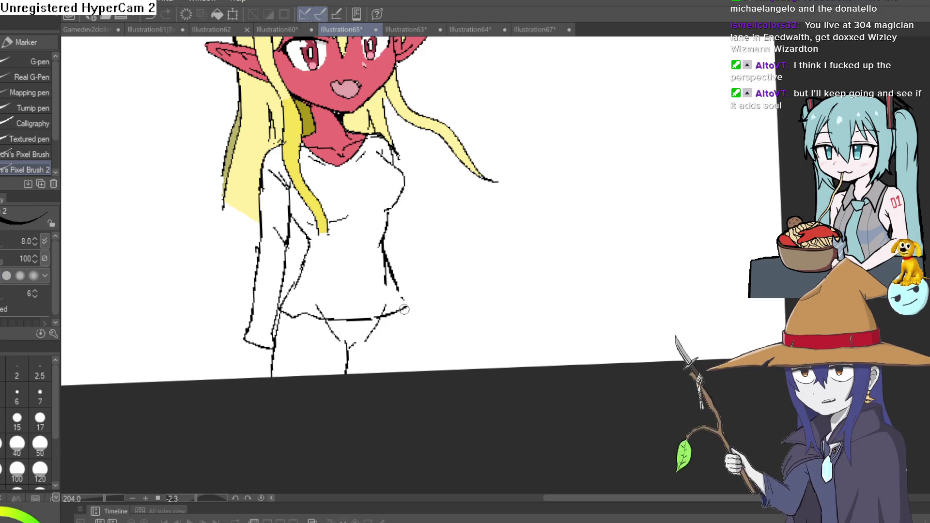
drag(352, 346, 367, 373)
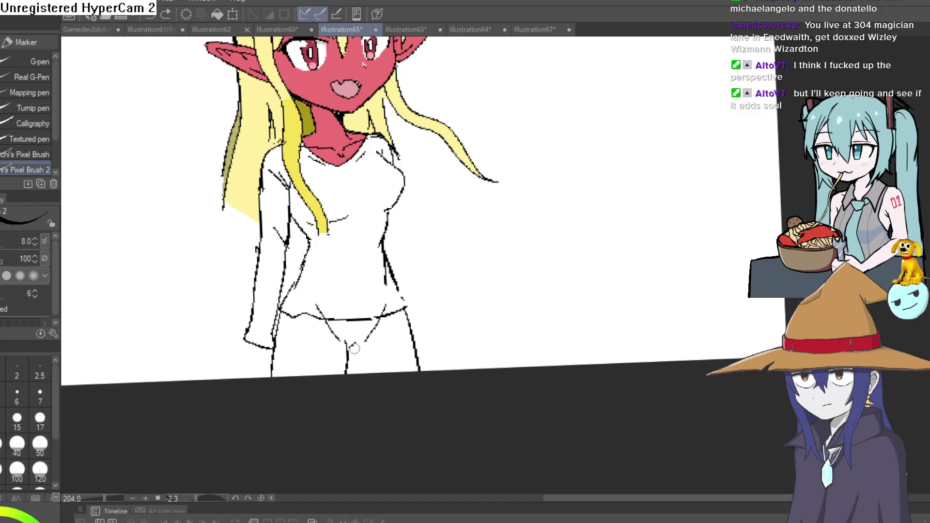
drag(411, 361, 317, 371)
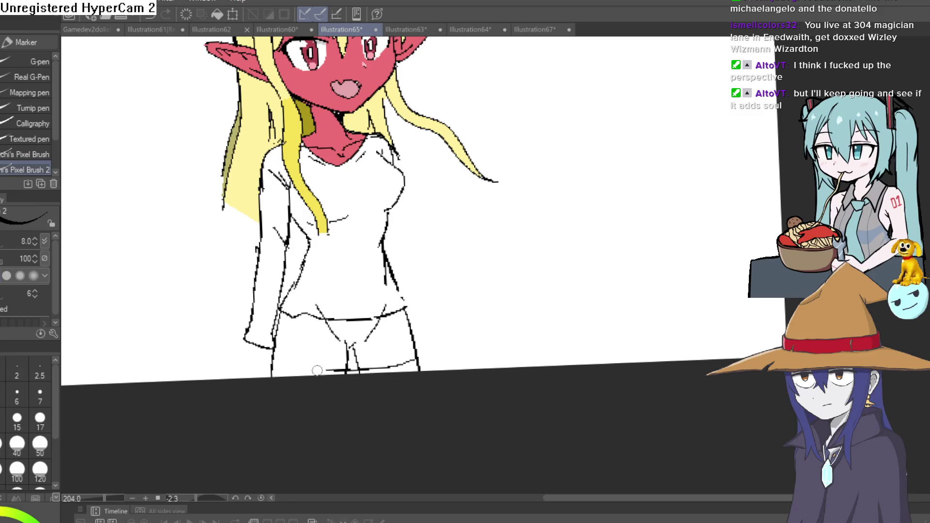
Erase excess ink near the lower legs and a stray mark above the waist
drag(508, 267, 484, 160)
key(e)
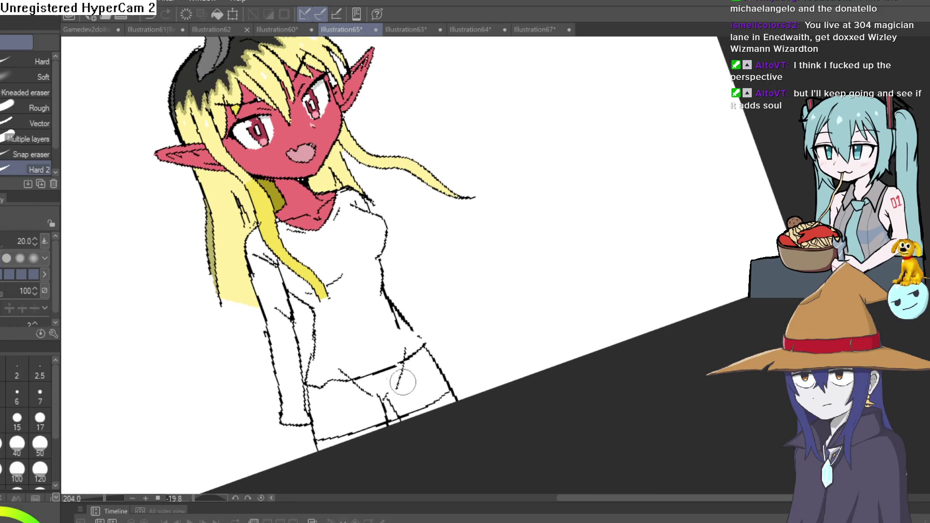
mouse_move(414, 371)
mouse_down()
mouse_move(383, 412)
mouse_move(400, 409)
mouse_move(383, 382)
mouse_move(347, 388)
mouse_move(401, 375)
mouse_up()
click(405, 351)
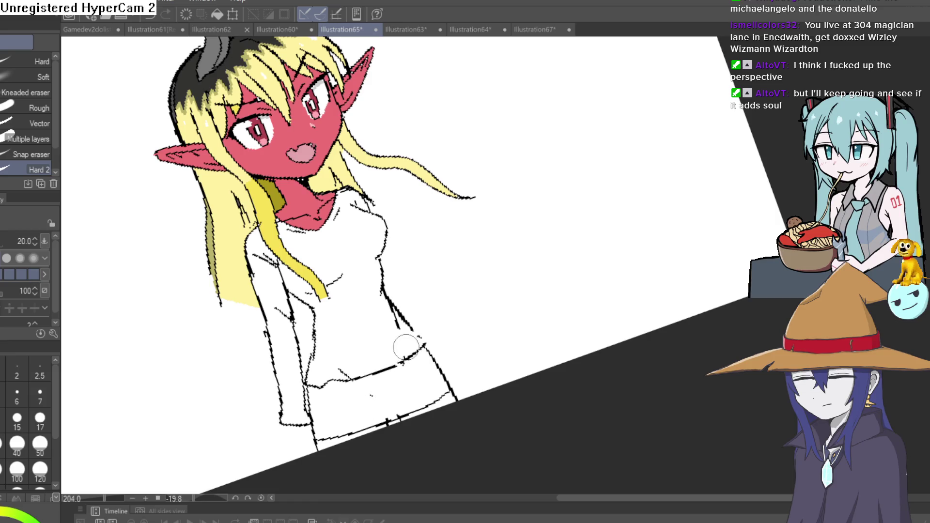
Zoom out and tilt the canvas to review the whole outlined figure
scroll(507, 270, down, 3)
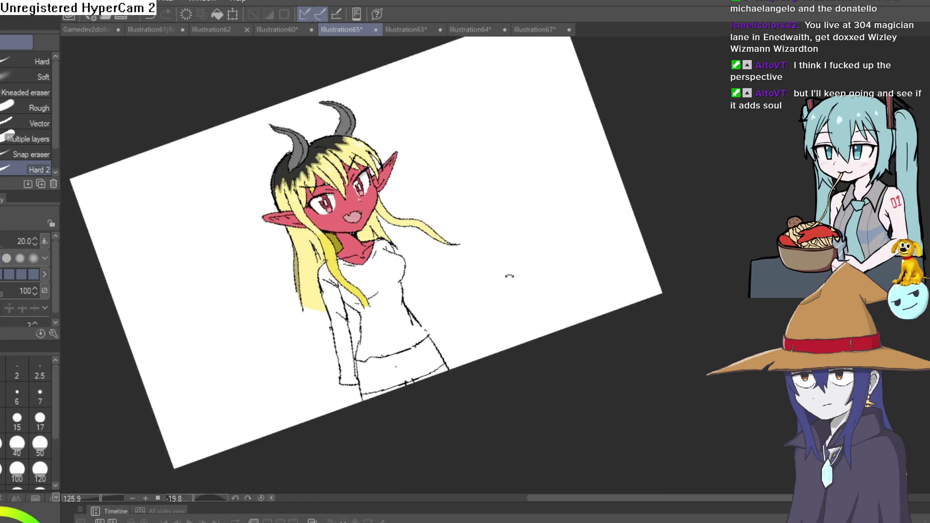
mouse_move(506, 270)
mouse_down()
mouse_move(513, 297)
mouse_move(596, 308)
mouse_move(663, 205)
mouse_up()
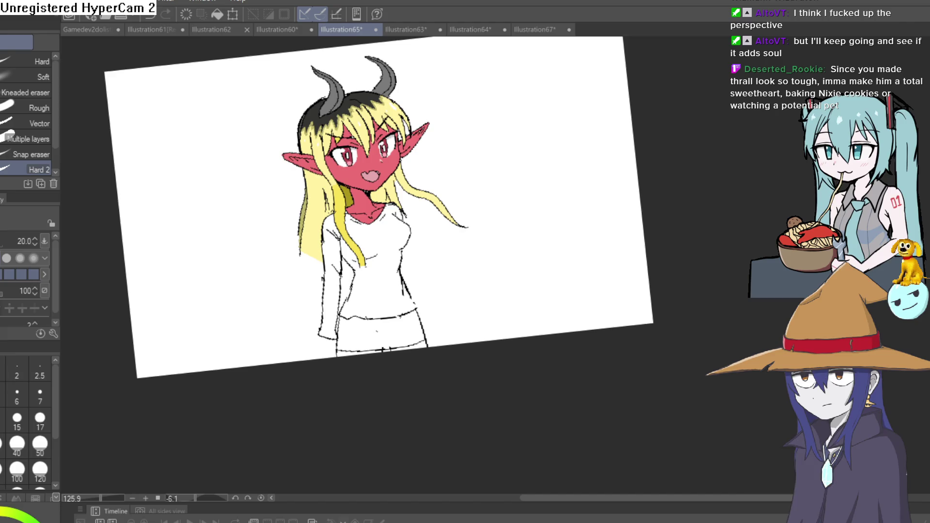
Undo the outline along the bottom of the hair and the short diagonal mark above the hem
key(p)
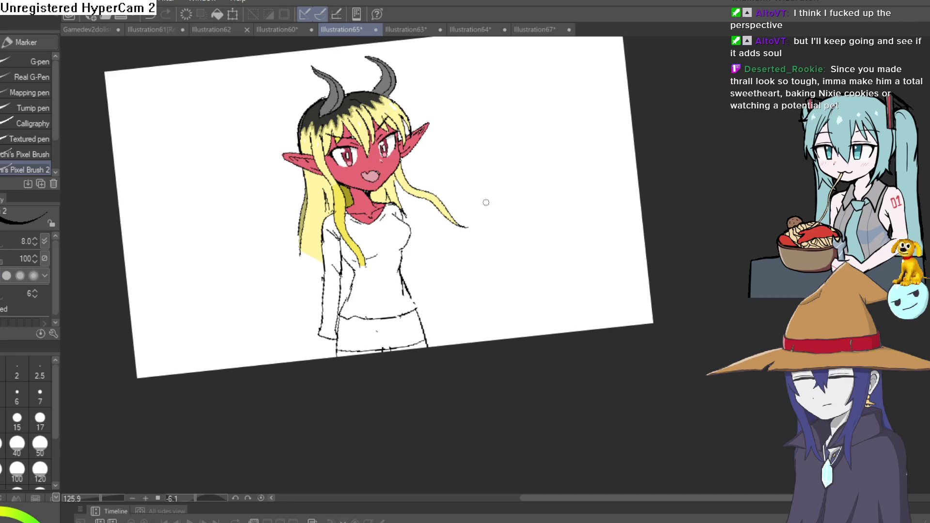
scroll(310, 246, up, 5)
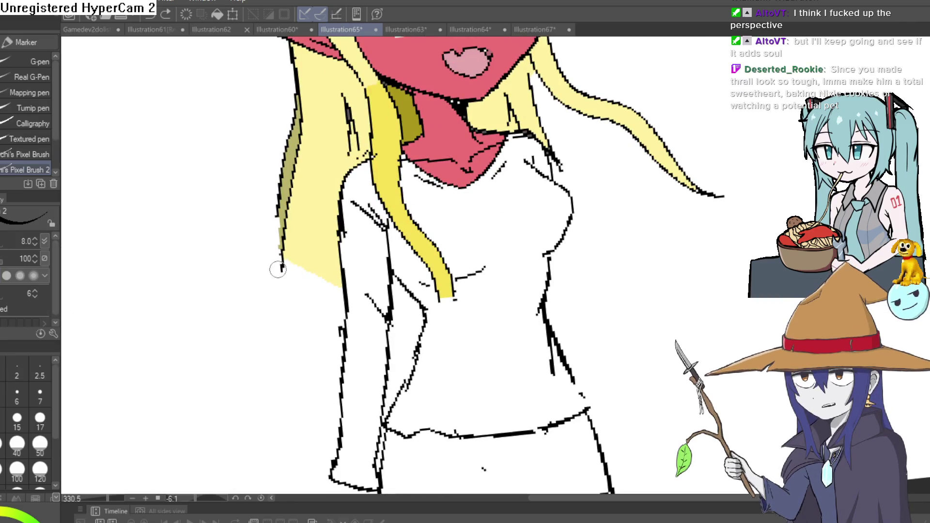
key(ctrl+z)
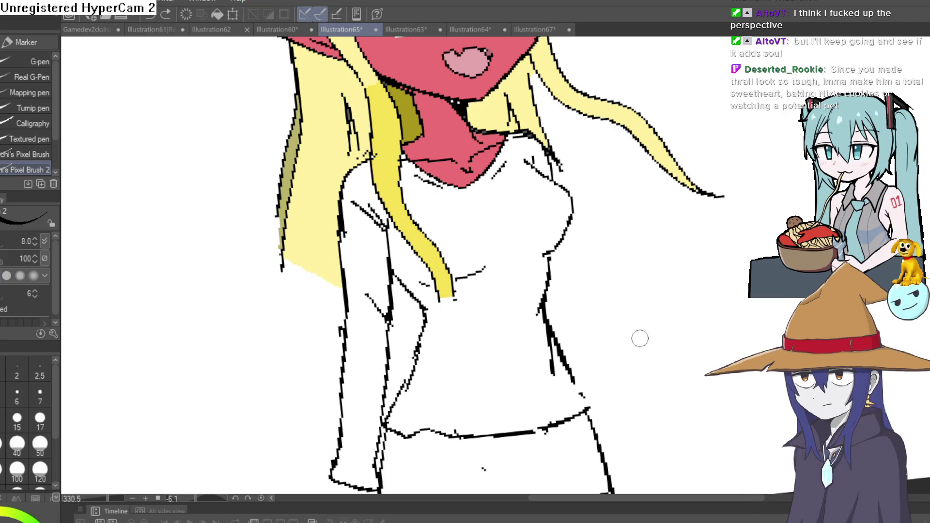
key(ctrl+z)
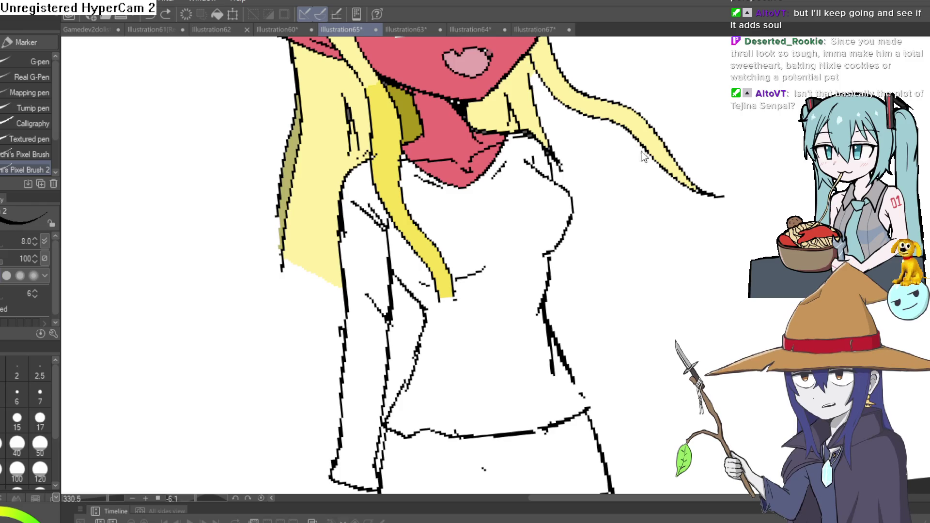
Ink short contour strokes below the left sleeve and beside the lower thigh
mouse_move(721, 201)
mouse_down()
mouse_move(721, 242)
mouse_move(664, 121)
mouse_up()
scroll(345, 361, up, 3)
mouse_move(345, 360)
mouse_down()
mouse_move(292, 281)
mouse_move(290, 310)
mouse_move(313, 339)
mouse_up()
mouse_move(350, 284)
mouse_down()
mouse_move(342, 351)
mouse_move(326, 350)
mouse_move(332, 312)
mouse_move(327, 339)
mouse_up()
drag(303, 329, 322, 347)
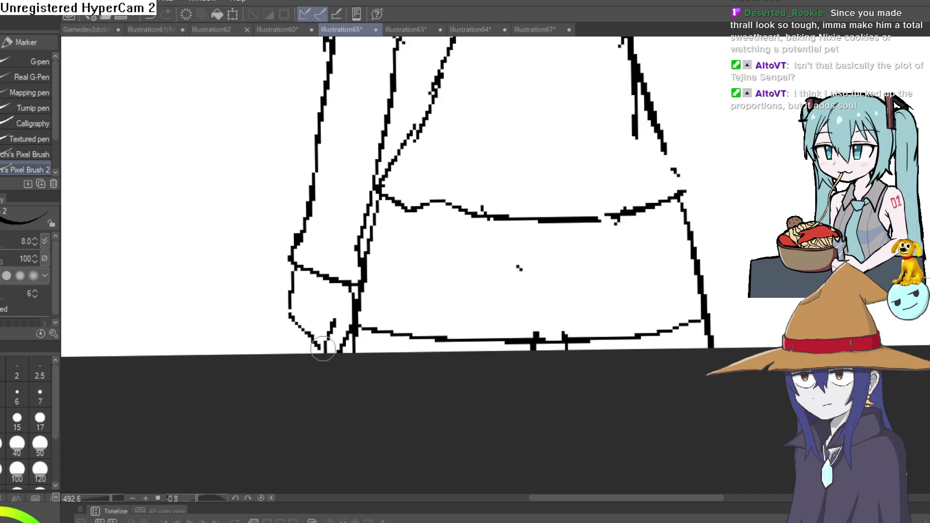
Ink the hip line downward with short strokes along the lower hip contour
scroll(533, 277, down, 5)
drag(581, 278, 450, 390)
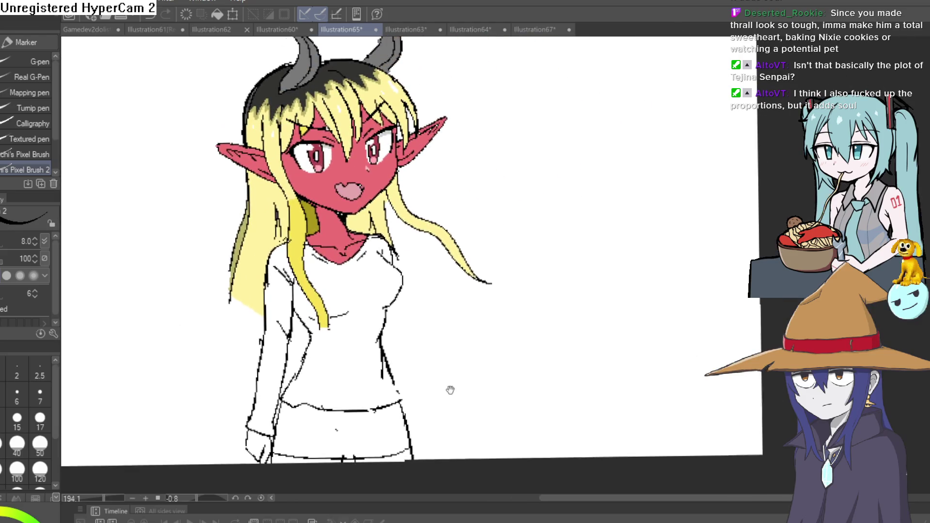
scroll(419, 357, up, 2)
scroll(329, 310, up, 2)
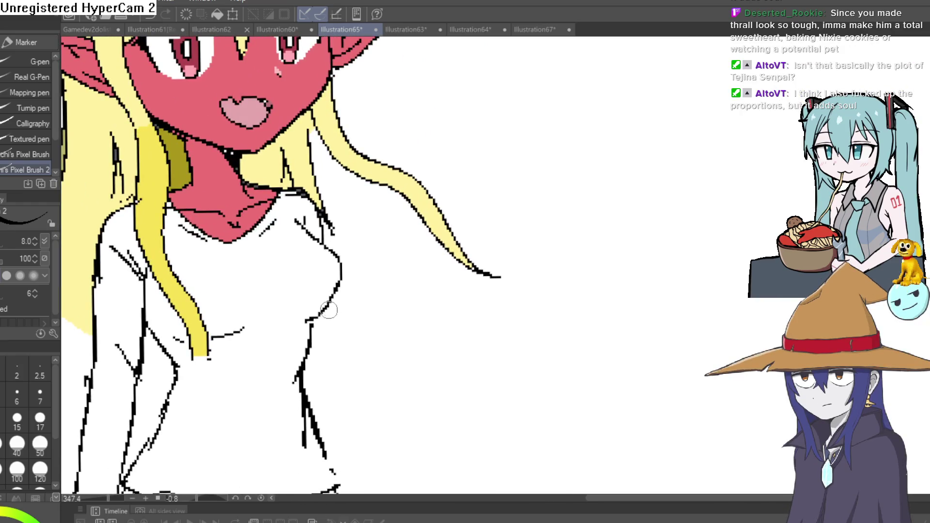
mouse_move(329, 310)
mouse_down()
mouse_move(322, 353)
mouse_move(361, 473)
mouse_move(353, 390)
mouse_move(324, 406)
mouse_move(354, 456)
mouse_up()
drag(327, 404, 349, 443)
scroll(429, 344, down, 4)
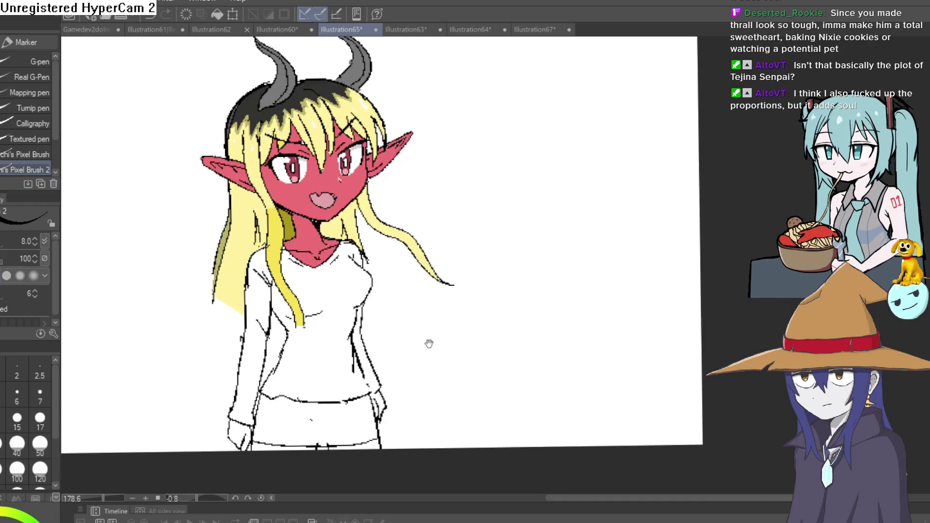
scroll(401, 193, up, 1)
scroll(401, 194, up, 4)
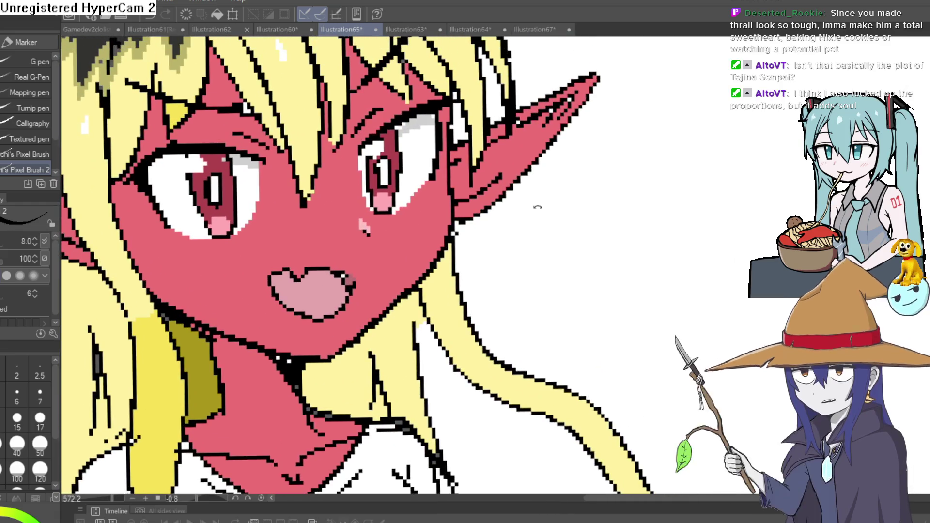
scroll(537, 208, down, 4)
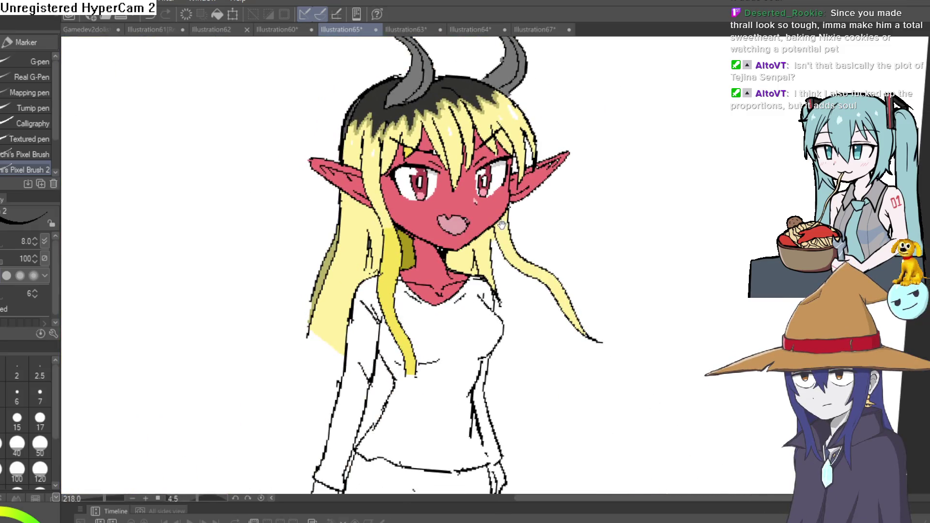
Zoom in close and rotate the canvas to inspect the girl's face
drag(502, 225, 479, 251)
scroll(509, 156, up, 3)
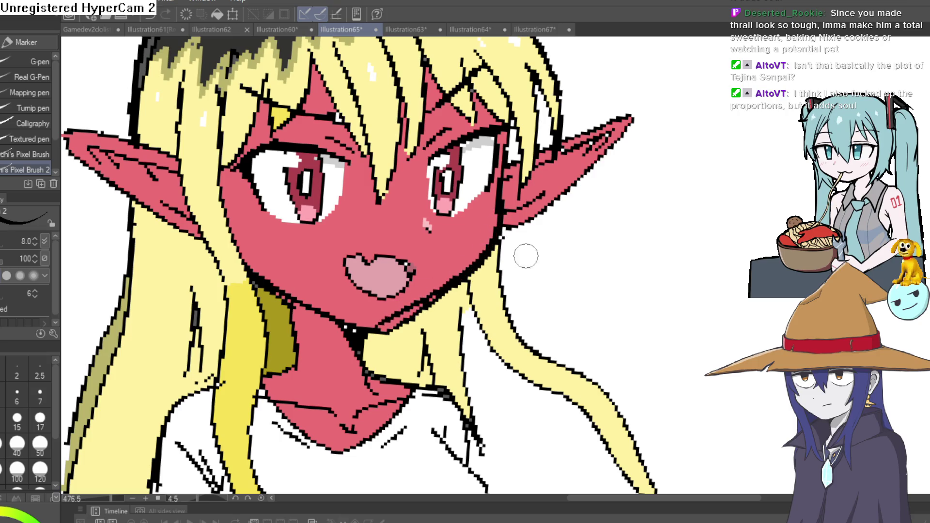
mouse_move(527, 256)
mouse_down()
mouse_move(592, 329)
mouse_move(466, 223)
mouse_up()
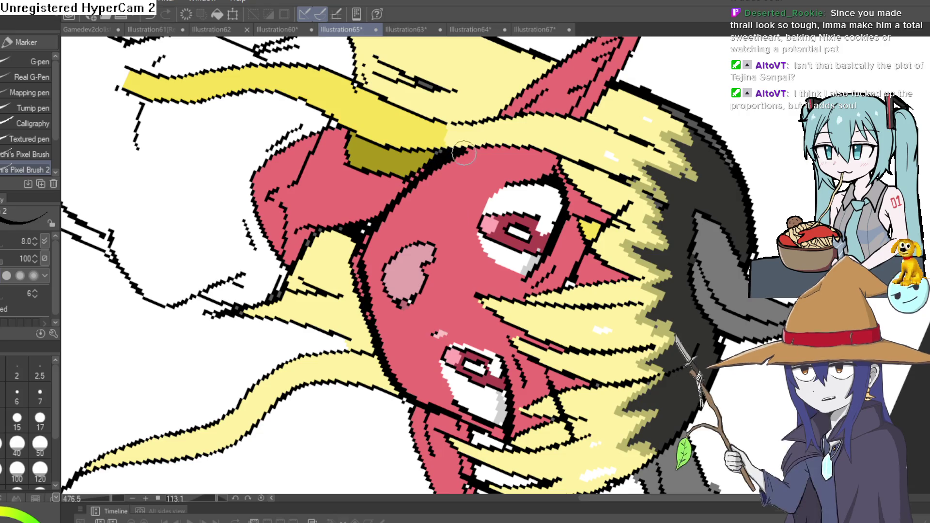
Sample the colour around the chin and repaint the chin and neck outline
key(e)
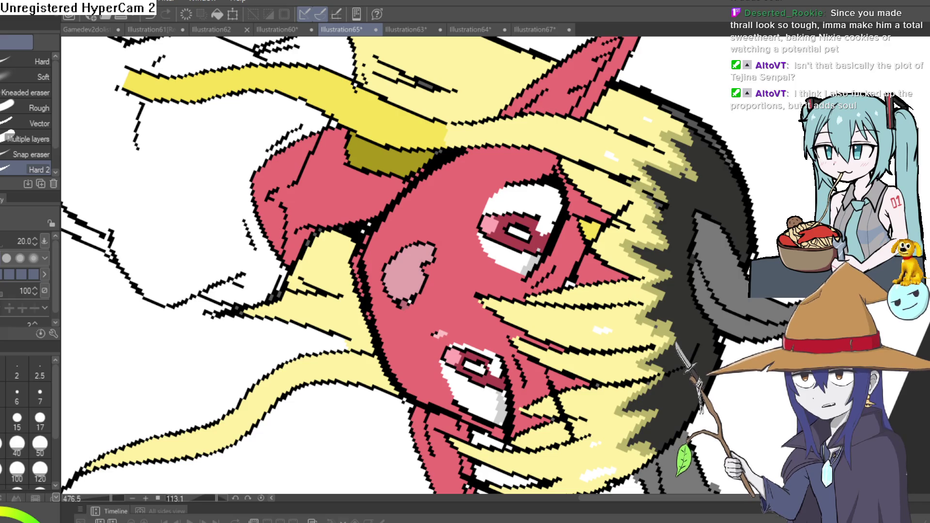
scroll(638, 303, down, 5)
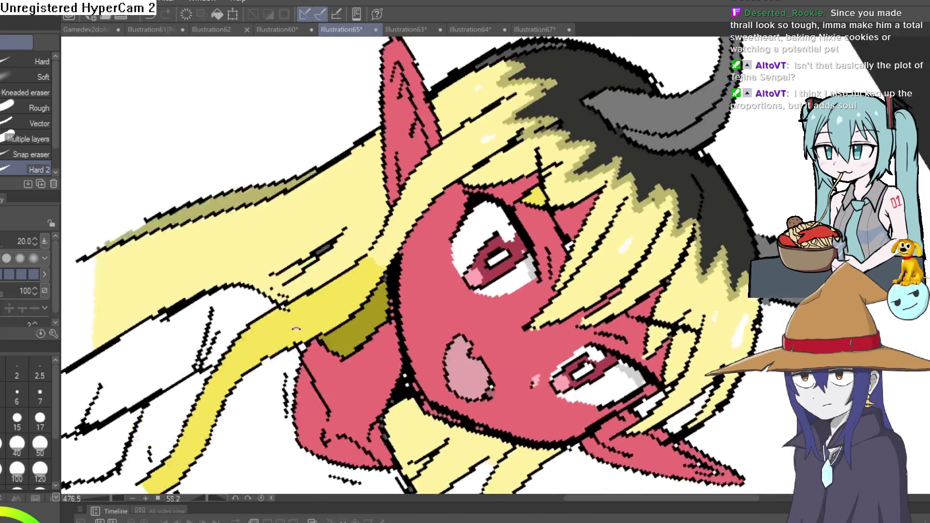
mouse_move(639, 302)
mouse_down()
mouse_move(731, 228)
mouse_move(493, 145)
mouse_up()
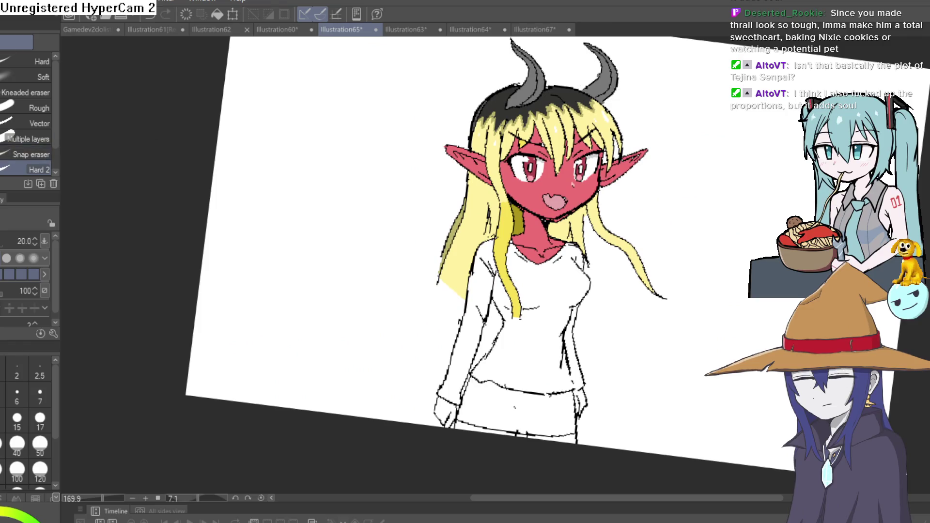
key(i)
scroll(586, 213, up, 5)
click(565, 218)
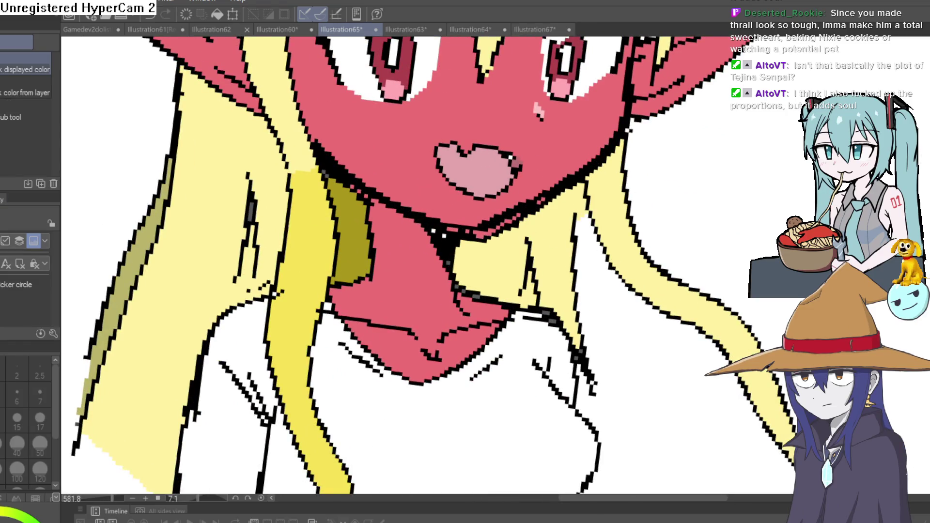
key(p)
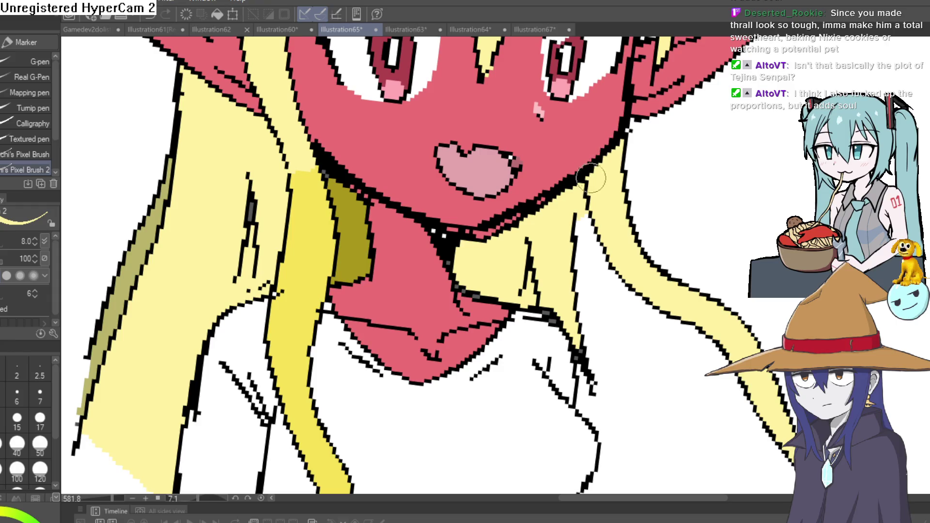
mouse_move(548, 207)
mouse_down()
mouse_move(474, 233)
mouse_move(573, 191)
mouse_up()
Sample the cheek blush pink and repaint the blush's upper outline with it
scroll(531, 209, down, 2)
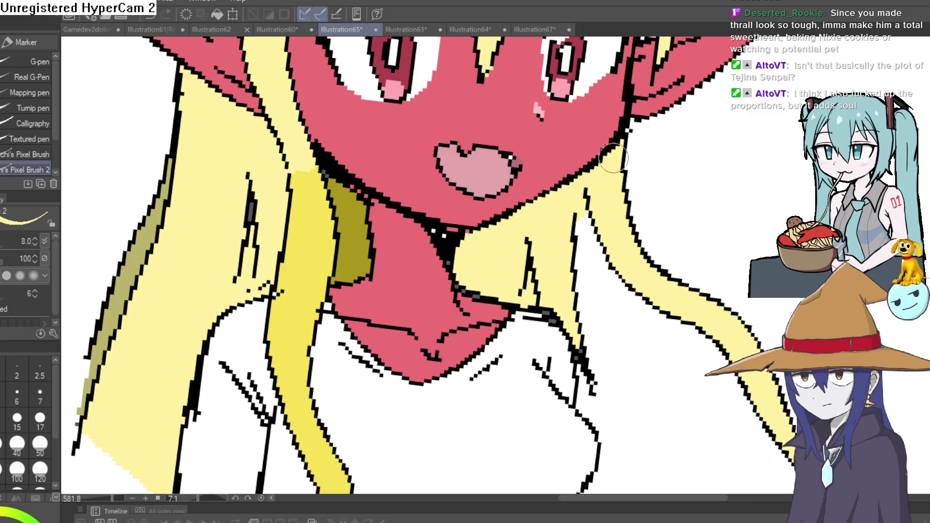
scroll(660, 233, down, 2)
mouse_move(660, 233)
mouse_down()
mouse_move(633, 220)
mouse_move(575, 237)
mouse_up()
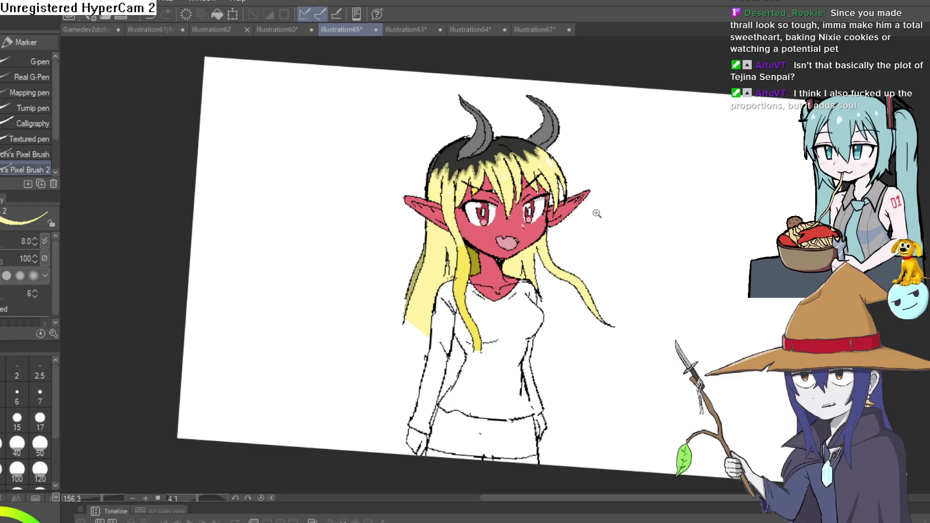
scroll(596, 213, up, 4)
drag(573, 202, 395, 120)
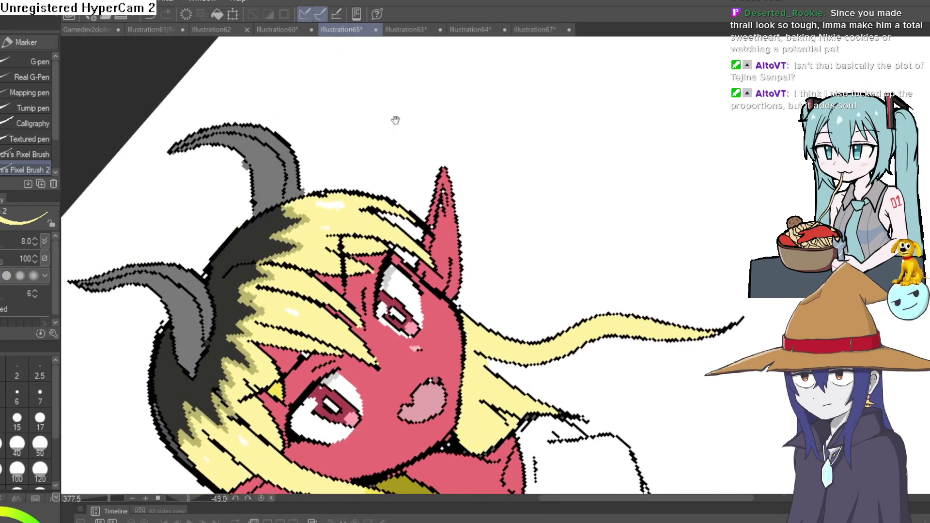
key(i)
scroll(422, 395, up, 3)
click(429, 388)
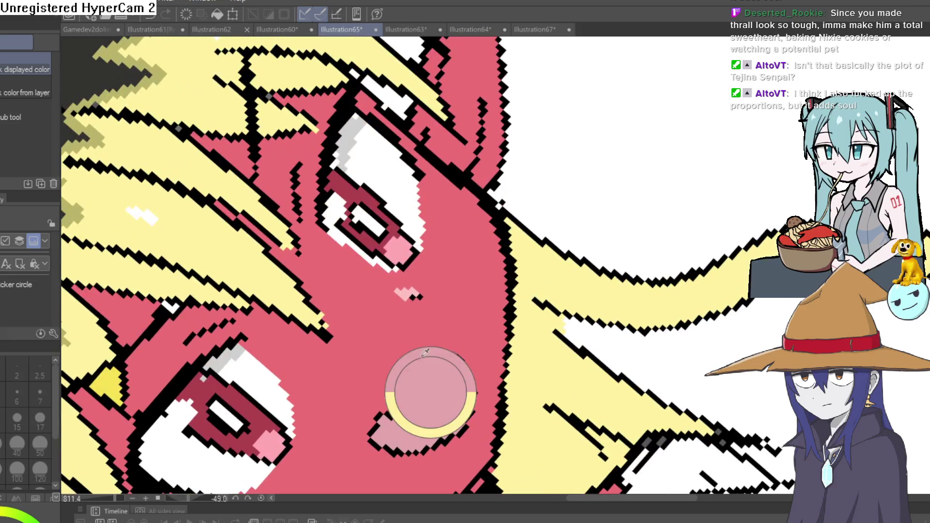
key(p)
scroll(399, 301, up, 1)
mouse_move(399, 301)
mouse_down()
mouse_move(426, 270)
mouse_move(451, 300)
mouse_move(439, 293)
mouse_move(451, 318)
mouse_up()
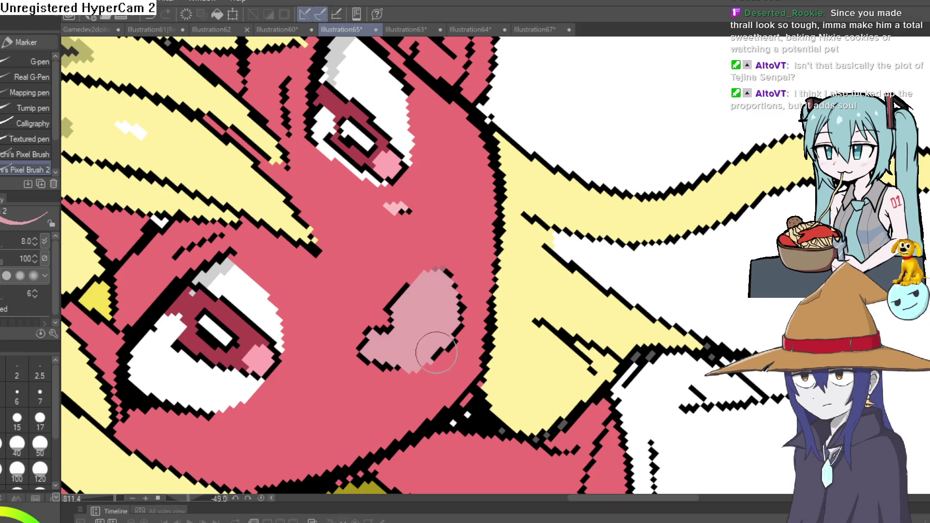
Add black outline to the heart mouth's lower and upper-right edges
scroll(504, 301, down, 5)
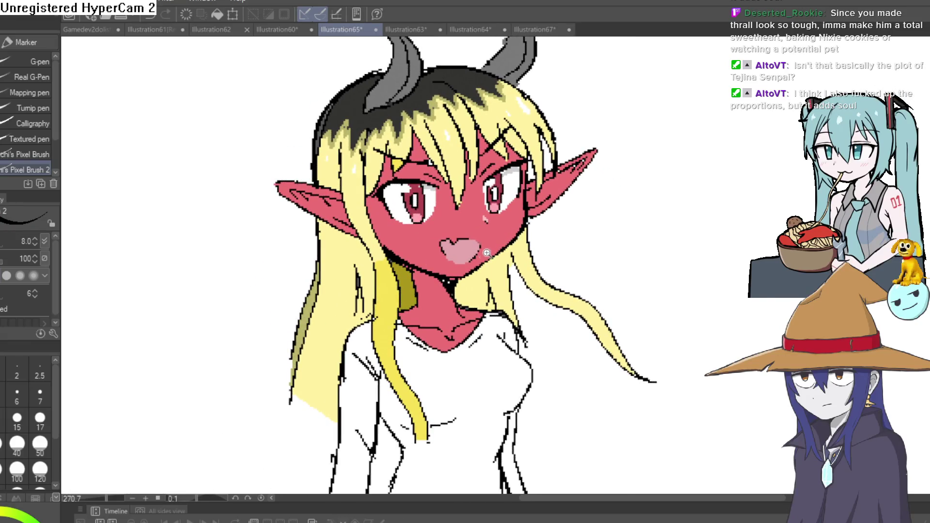
scroll(487, 253, up, 5)
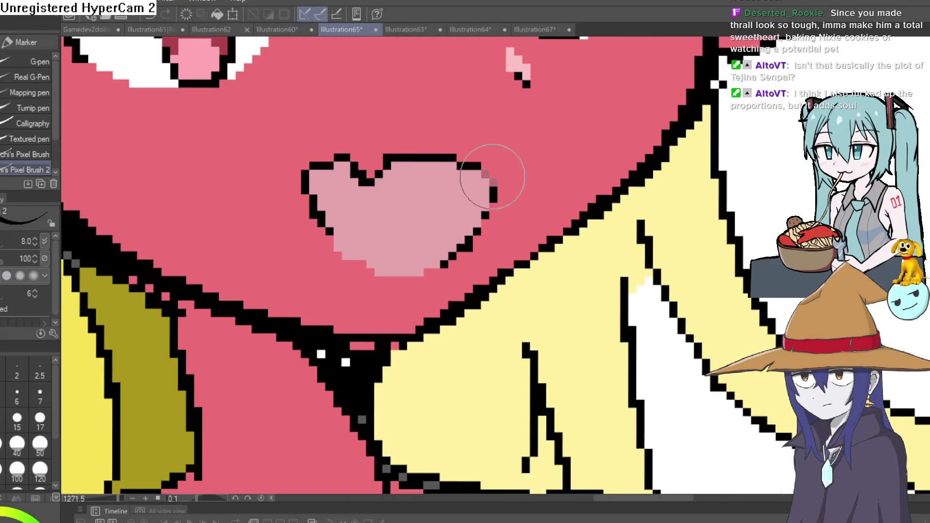
drag(335, 238, 370, 271)
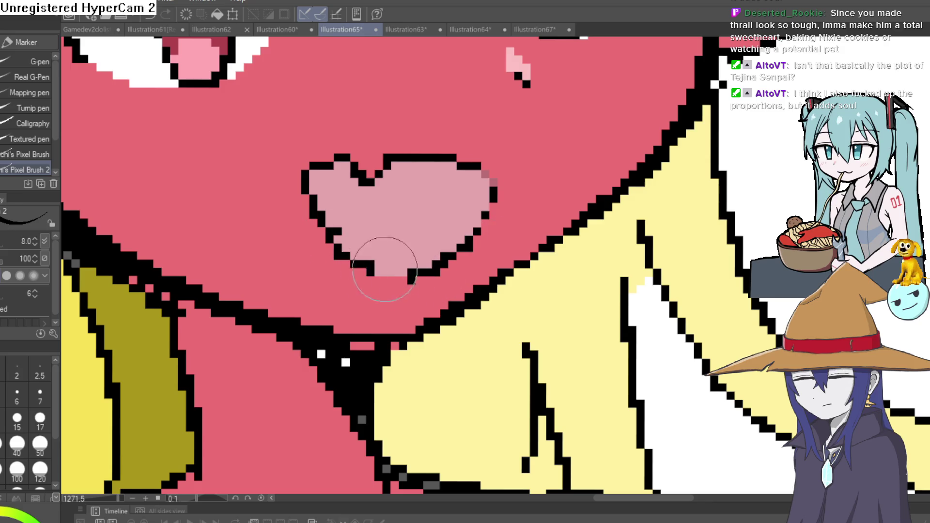
drag(473, 169, 485, 198)
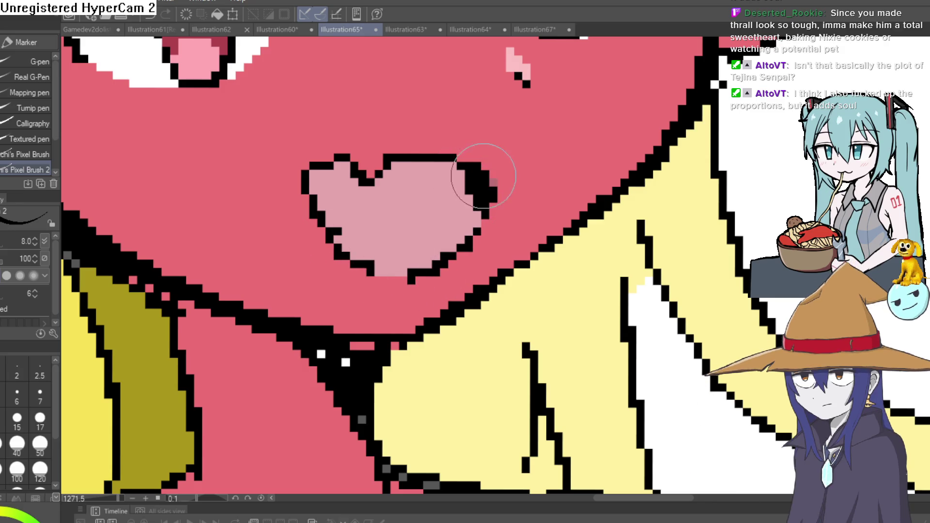
scroll(483, 176, down, 8)
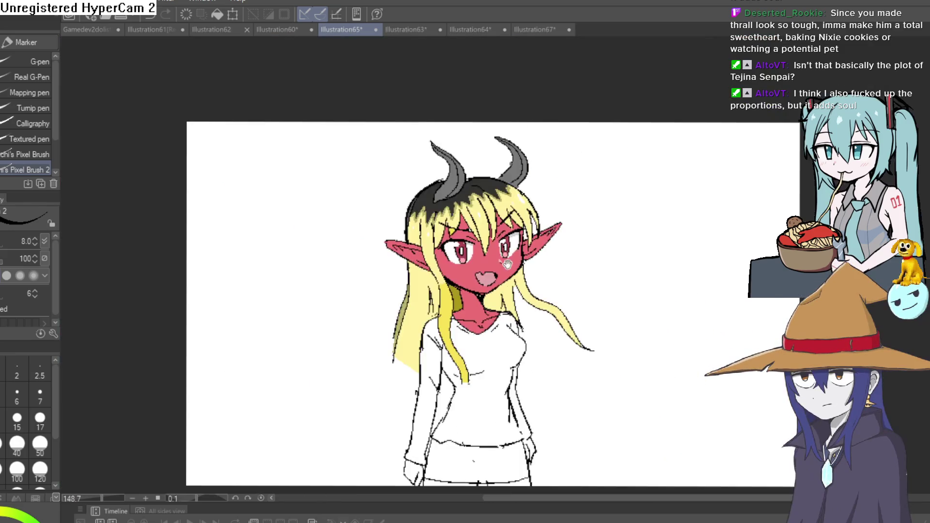
mouse_move(507, 264)
mouse_down()
mouse_move(596, 204)
mouse_move(573, 224)
mouse_move(586, 248)
mouse_move(554, 182)
mouse_up()
scroll(473, 421, up, 4)
key(e)
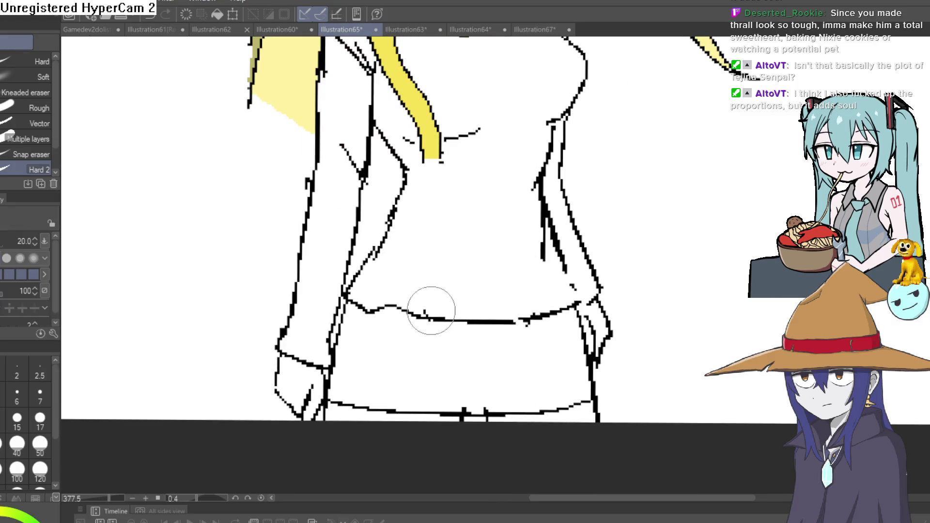
scroll(504, 335, down, 1)
scroll(567, 320, down, 2)
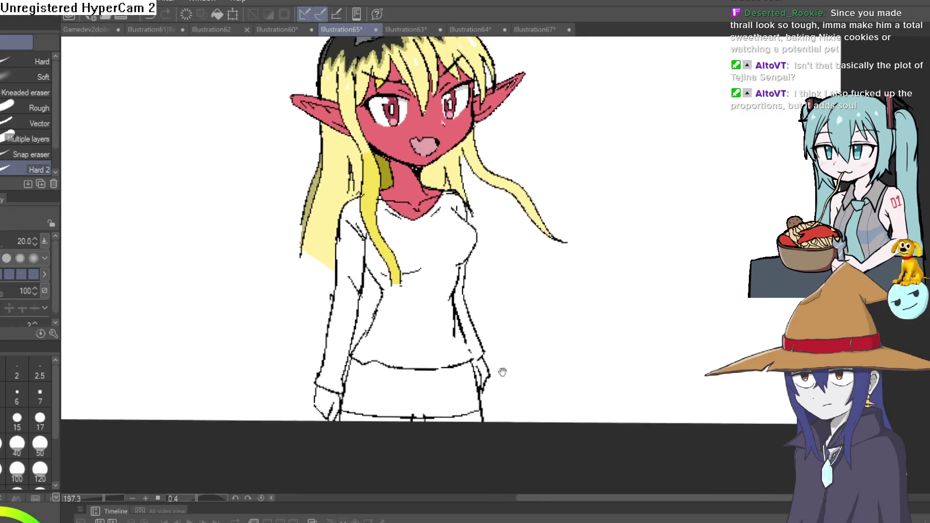
mouse_move(521, 337)
mouse_down()
mouse_move(506, 380)
mouse_move(491, 354)
mouse_up()
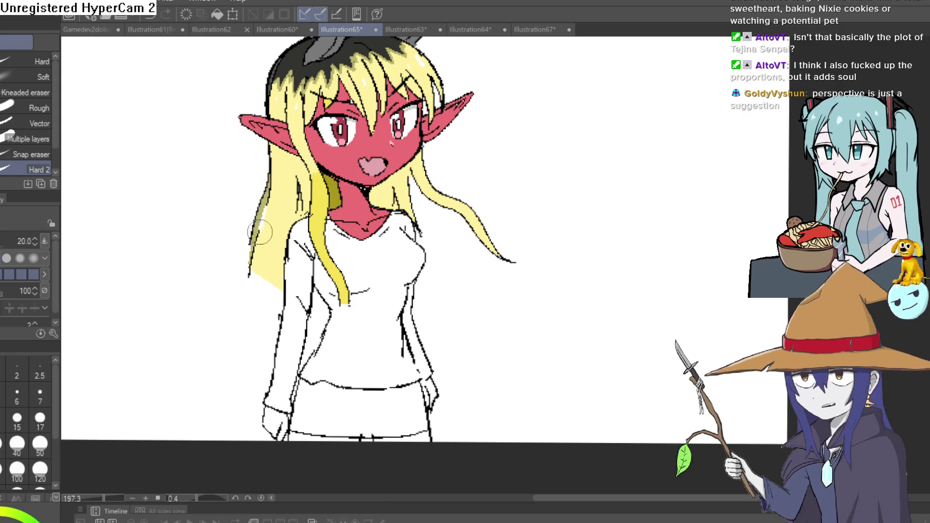
Trim the lower left hair outline, then extend the arm and chest outlines with the pen
drag(250, 239, 256, 255)
key(p)
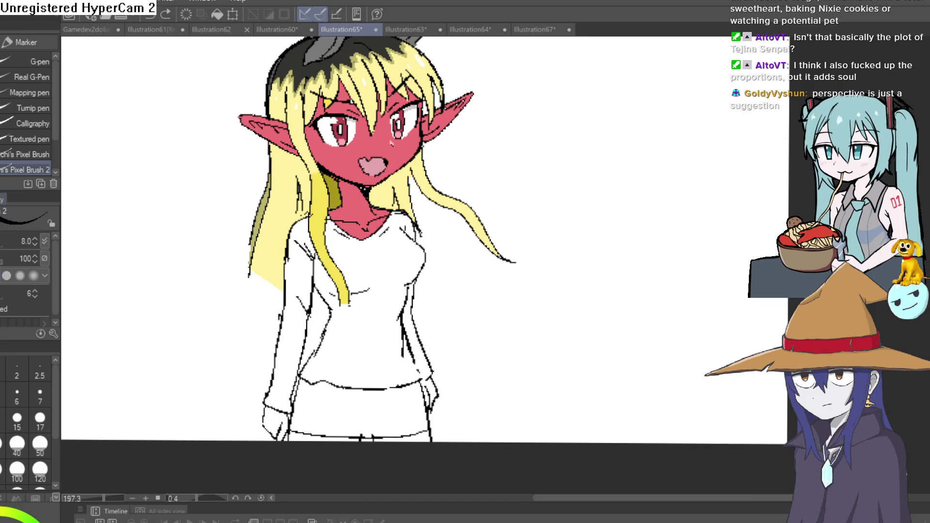
drag(248, 308, 256, 356)
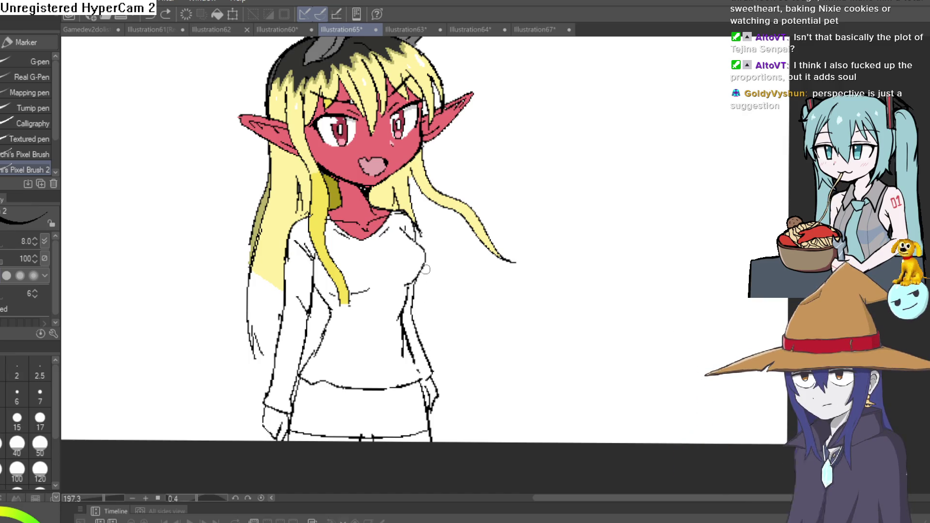
scroll(422, 252, up, 3)
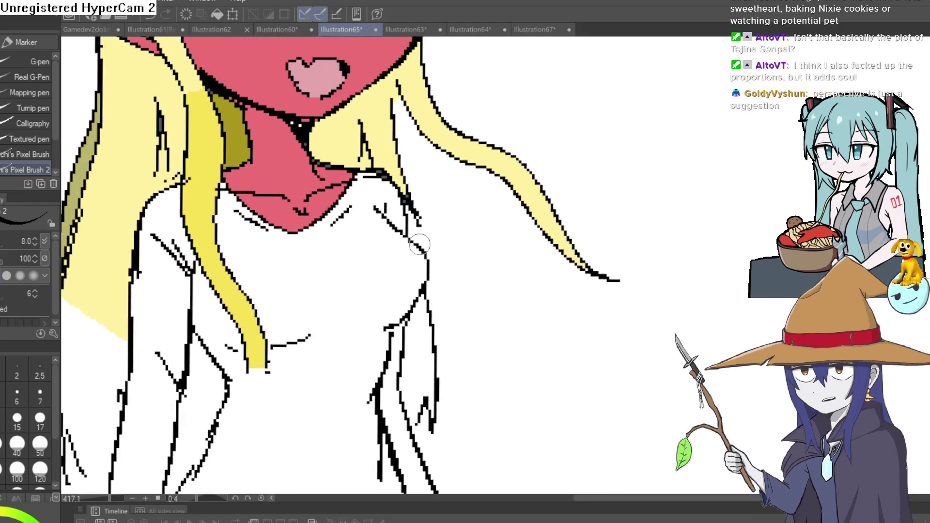
drag(419, 244, 423, 284)
Try a yellow fill beside the demon girl and undo it
key(e)
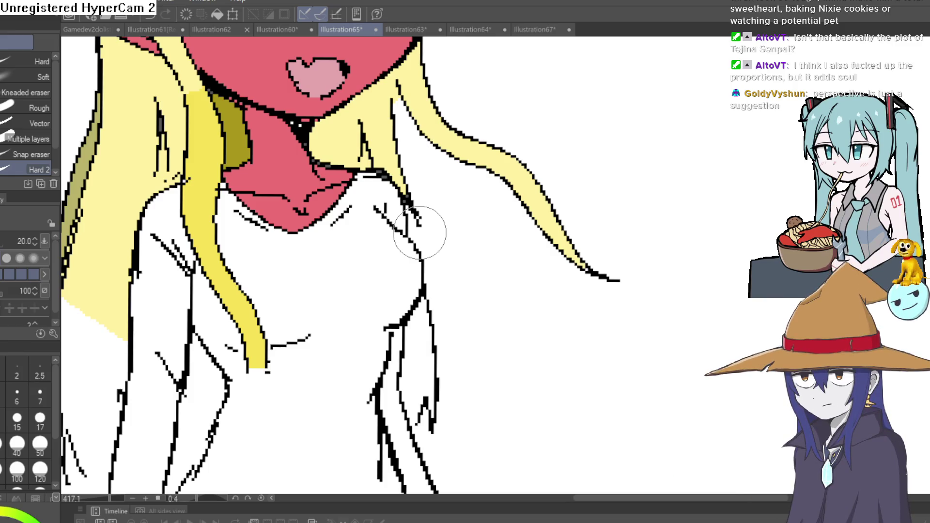
key(p)
scroll(444, 283, down, 5)
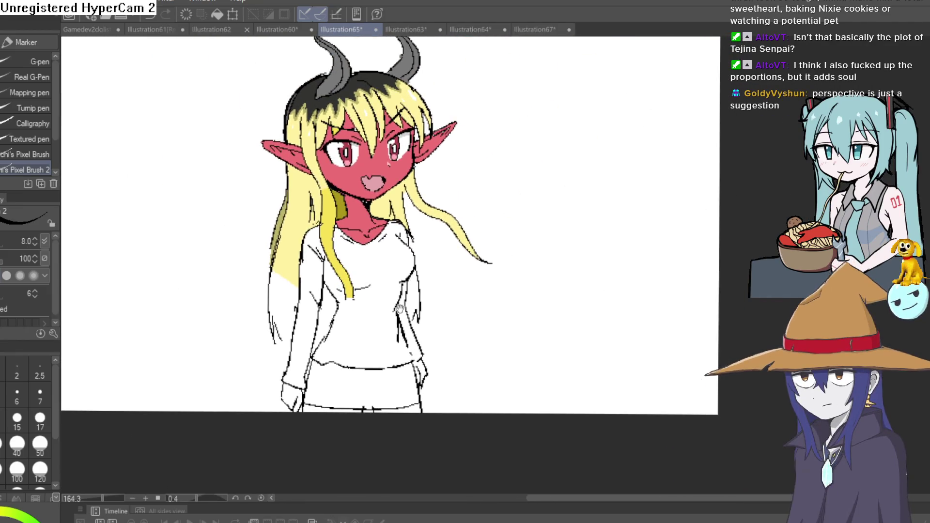
scroll(344, 283, up, 4)
key(g)
click(557, 259)
key(ctrl+z)
Recentre and zoom the view on the demon girl's head with the pen ready
scroll(327, 221, down, 3)
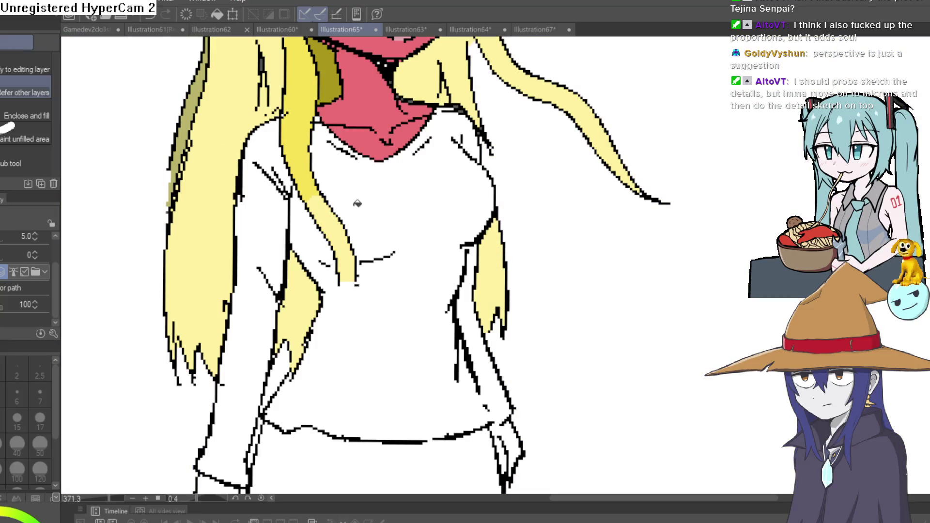
scroll(562, 182, down, 2)
drag(562, 182, 571, 215)
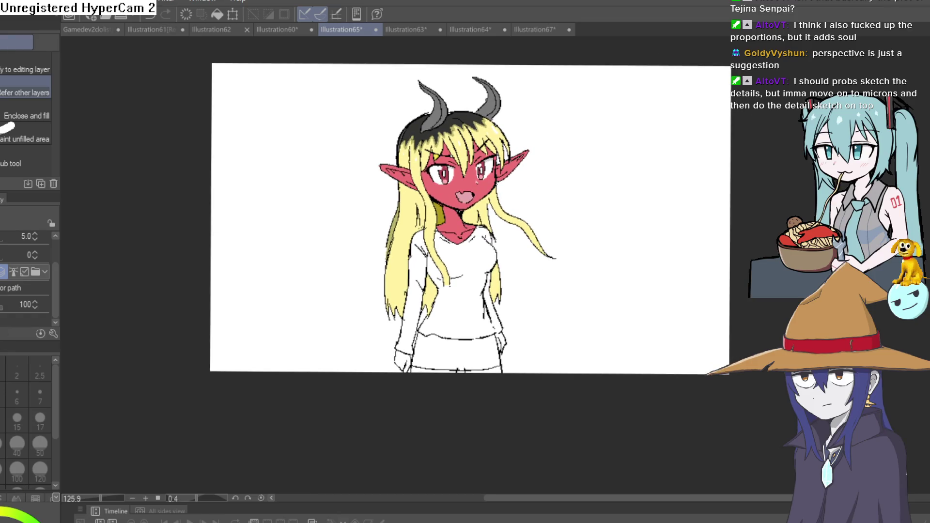
key(p)
scroll(465, 293, up, 4)
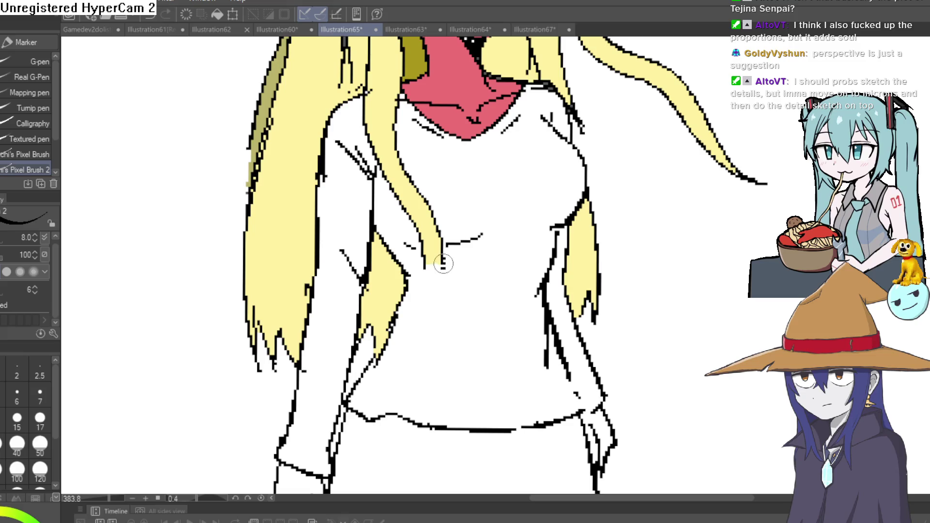
scroll(512, 253, down, 4)
scroll(415, 408, up, 2)
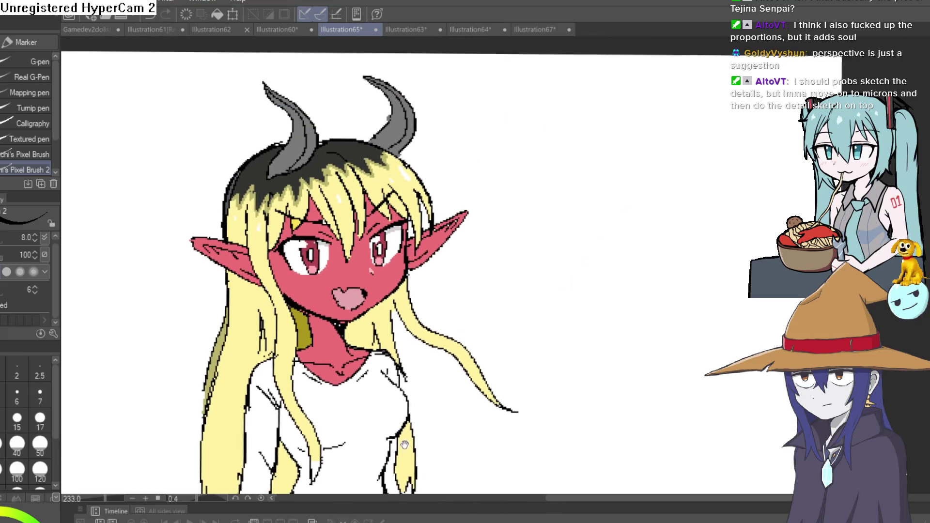
drag(415, 408, 411, 368)
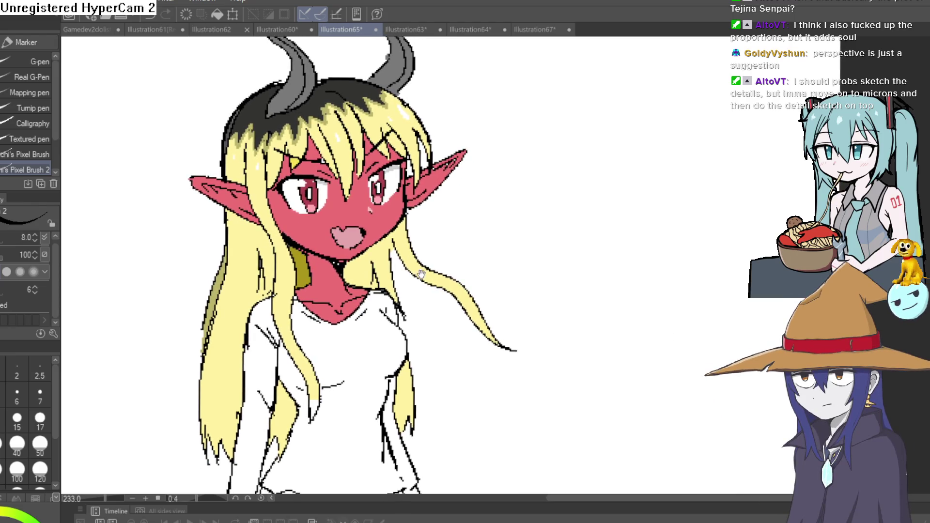
scroll(399, 214, up, 1)
scroll(422, 242, up, 4)
scroll(441, 264, down, 3)
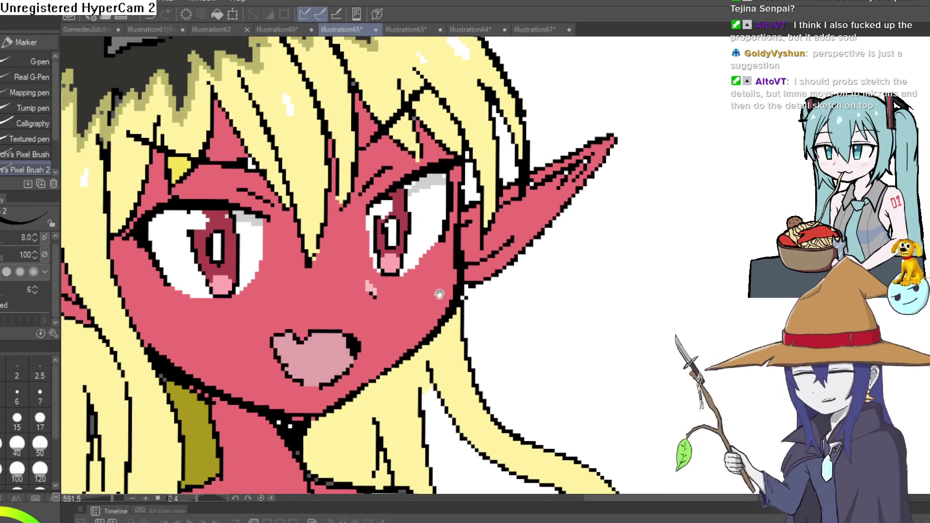
scroll(434, 315, up, 1)
scroll(428, 306, down, 2)
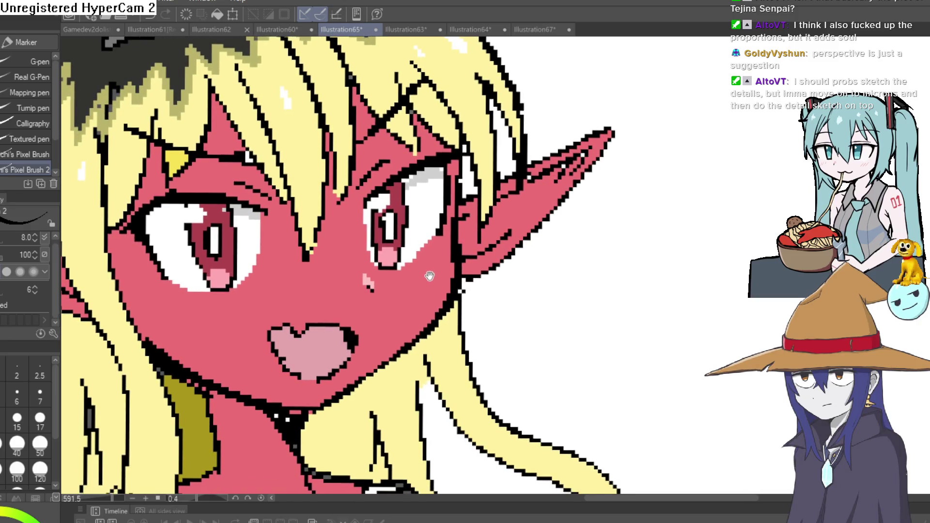
scroll(426, 334, up, 2)
scroll(561, 168, down, 4)
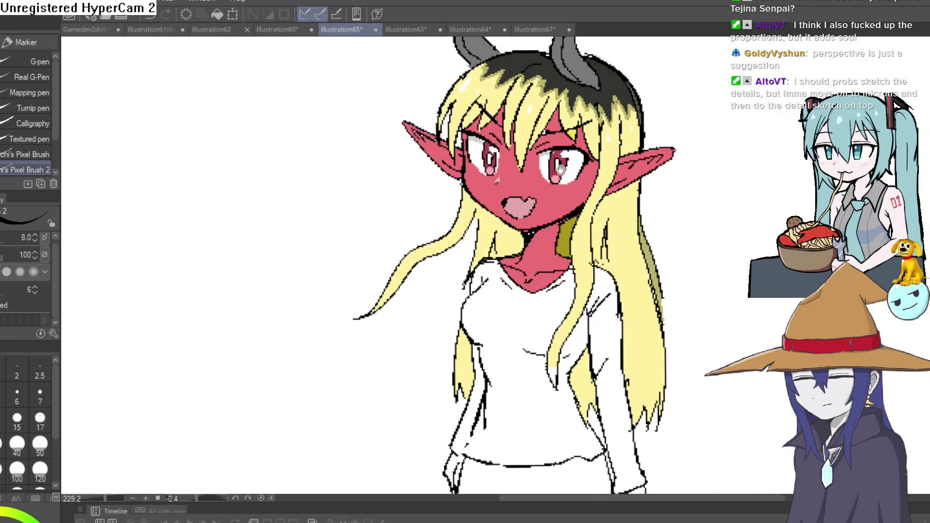
Draw a curved arrow beside the head, its arrowhead ending near the horns
mouse_move(560, 168)
mouse_down()
mouse_move(602, 228)
mouse_move(577, 233)
mouse_up()
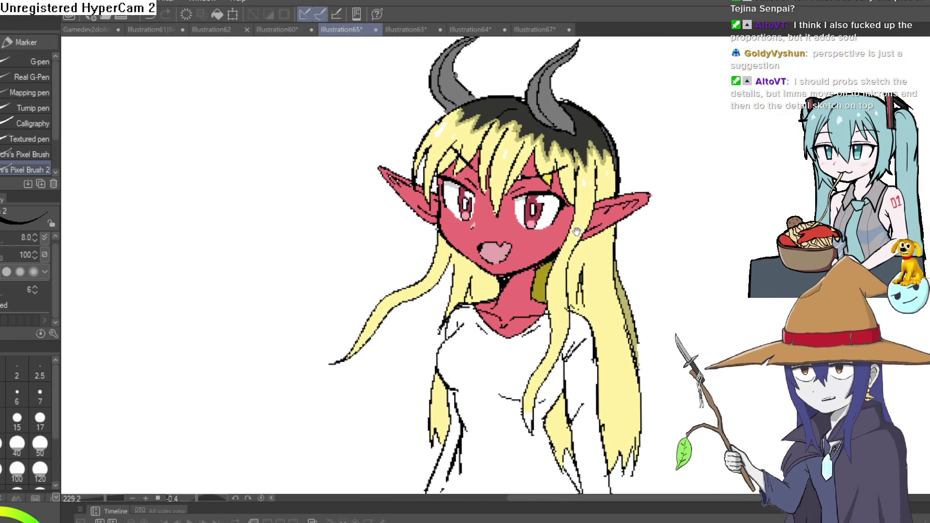
scroll(576, 233, up, 5)
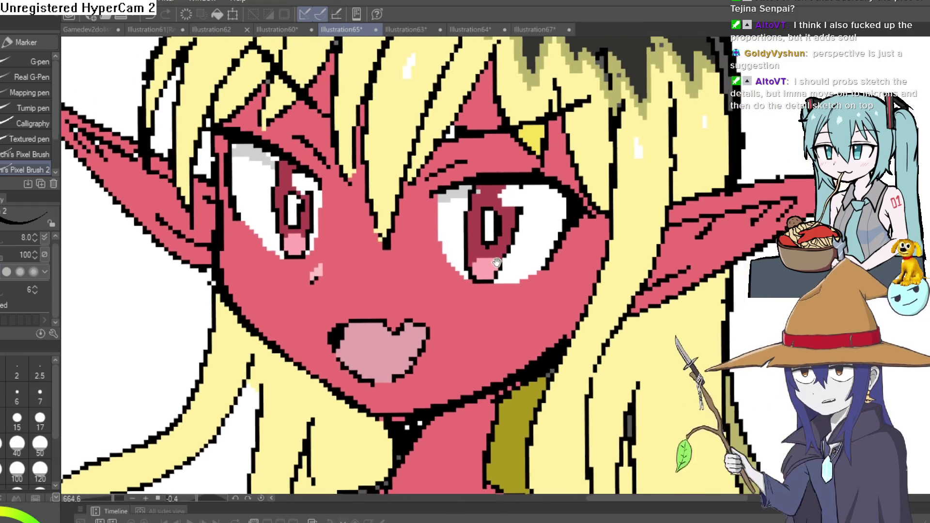
scroll(502, 262, down, 6)
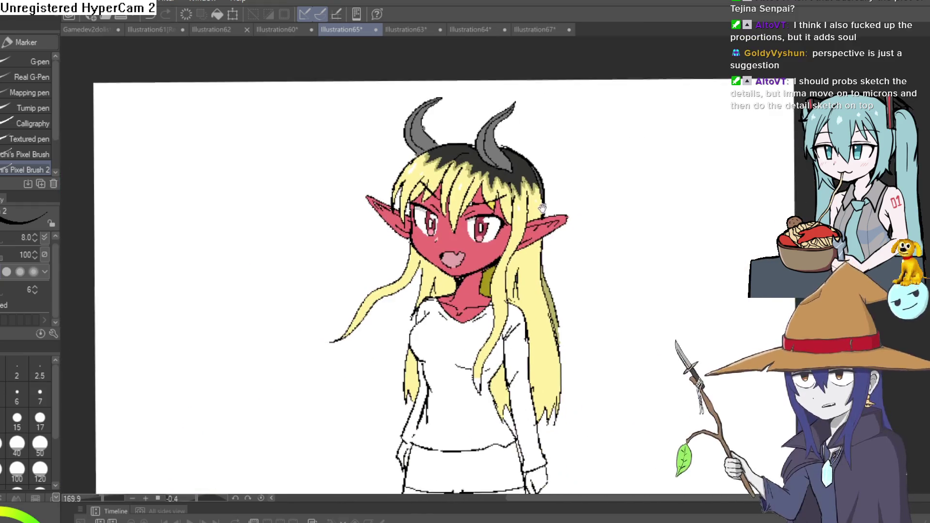
drag(544, 219, 528, 194)
mouse_move(586, 130)
mouse_down()
mouse_move(548, 168)
mouse_move(570, 173)
mouse_up()
drag(554, 246, 557, 202)
scroll(558, 202, down, 2)
scroll(533, 242, up, 3)
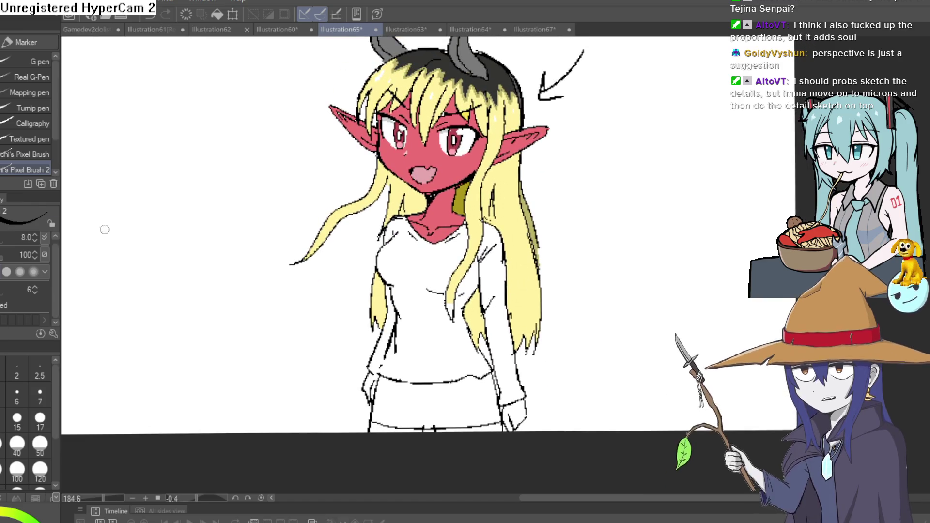
Zoom in and bucket-fill the demon girl's hand outline with her pink-red skin colour
key(i)
key(g)
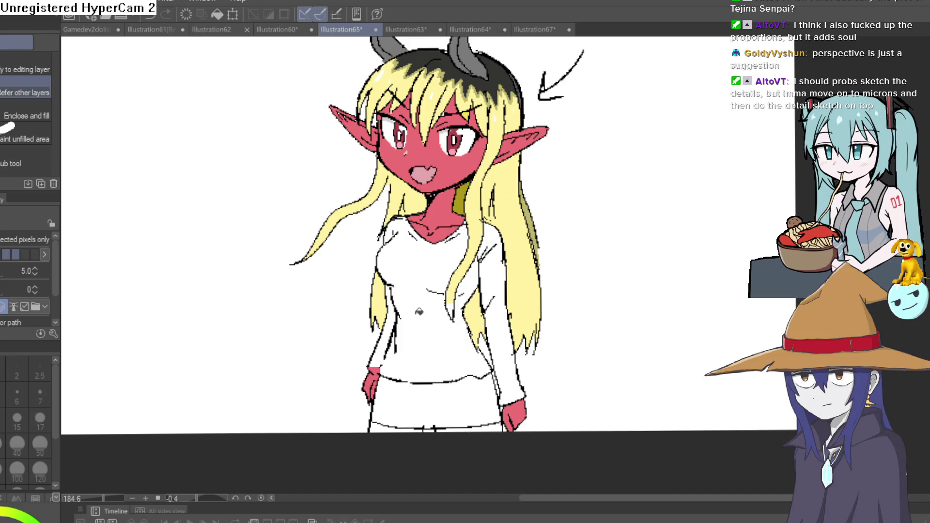
key(p)
click(432, 289)
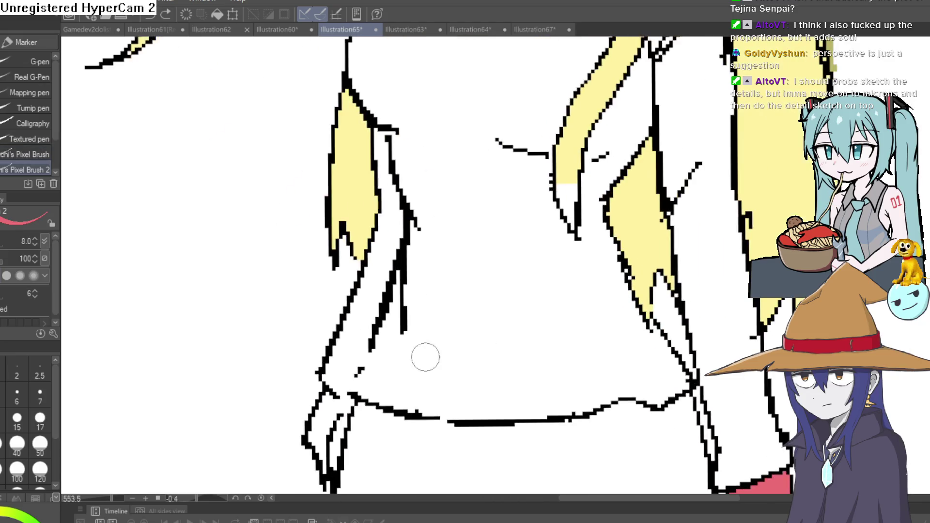
key(g)
click(339, 419)
scroll(490, 374, down, 4)
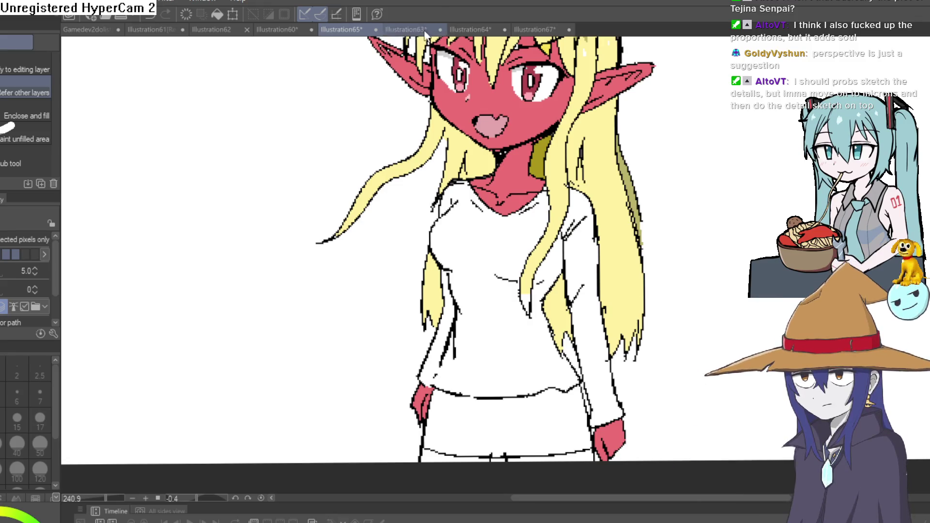
click(407, 29)
Bring up the Illustration64 Thrall drawing and mirror the view to check proportions
click(466, 30)
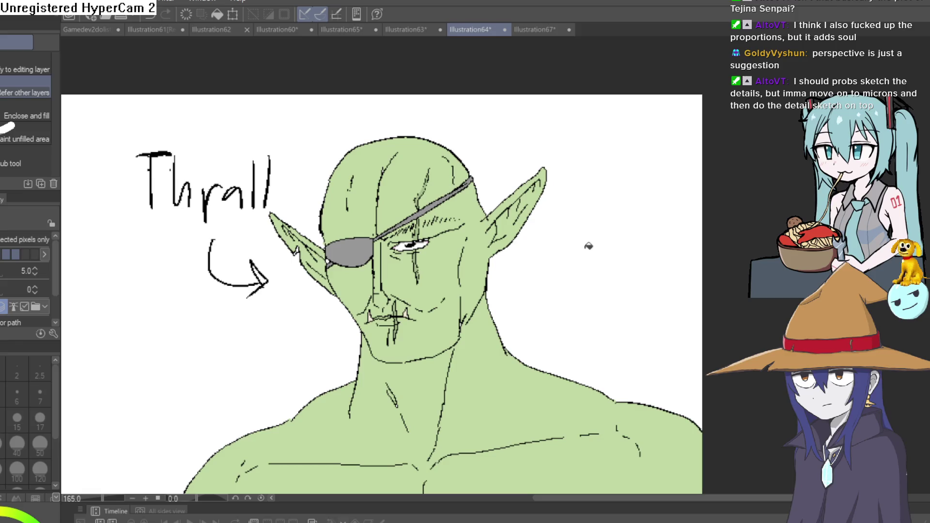
scroll(575, 279, up, 2)
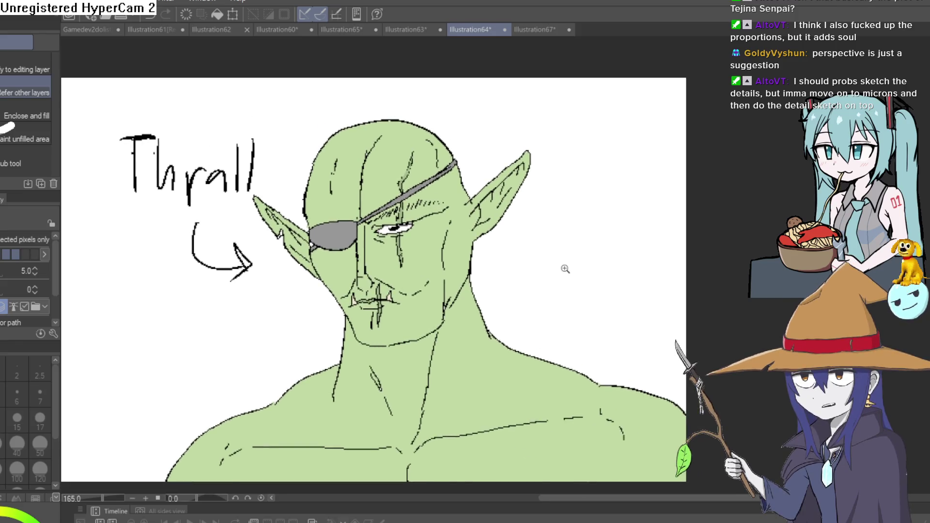
scroll(562, 279, down, 1)
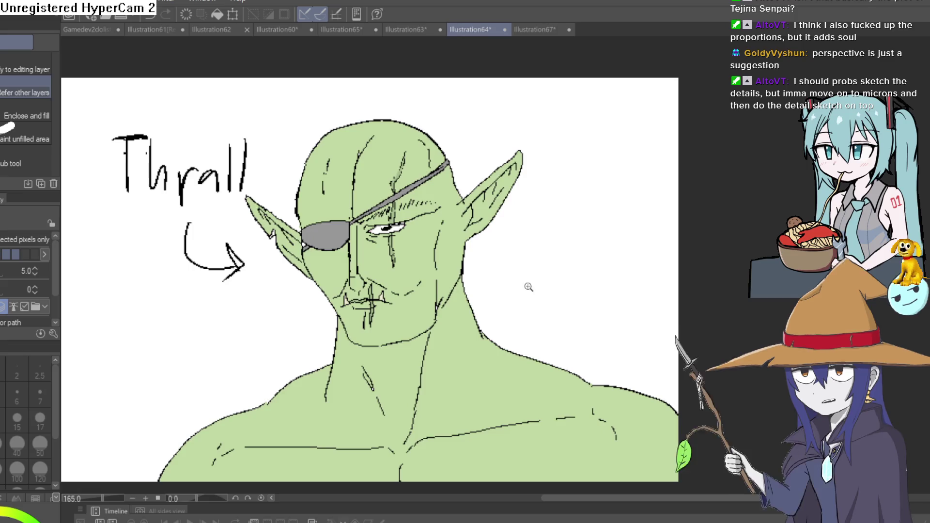
scroll(528, 286, up, 3)
mouse_move(523, 277)
mouse_down()
mouse_move(536, 270)
mouse_move(555, 306)
mouse_up()
scroll(552, 302, down, 3)
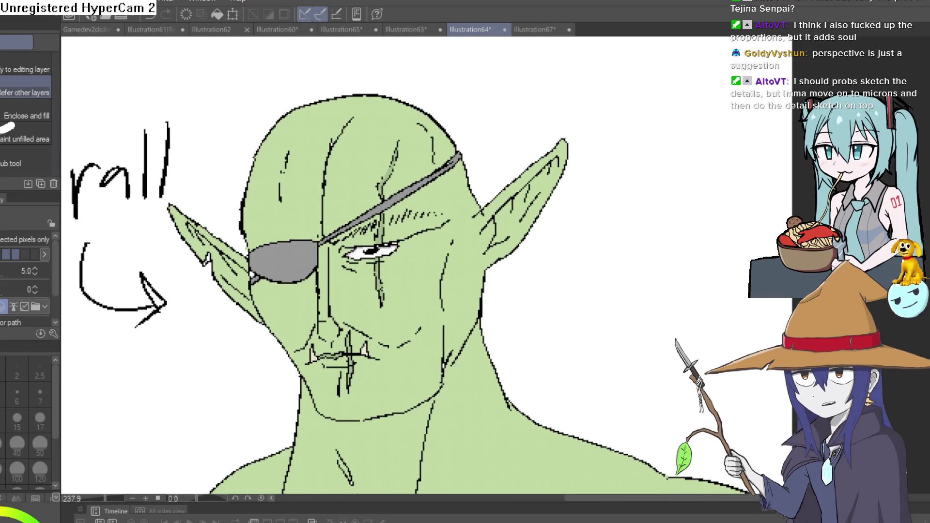
key(h)
key(h)
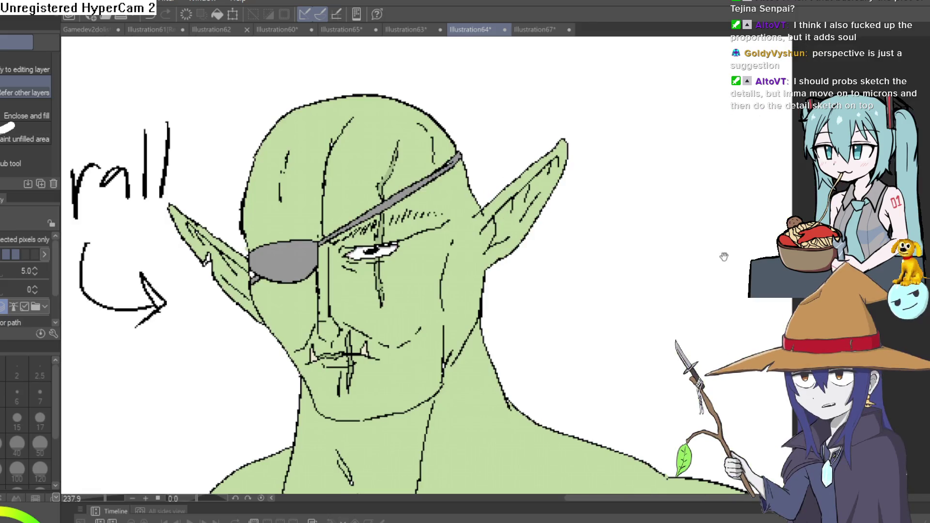
scroll(736, 252, down, 5)
mouse_move(449, 101)
mouse_down()
mouse_move(475, 151)
mouse_move(506, 151)
mouse_move(459, 166)
mouse_move(464, 190)
mouse_move(457, 174)
mouse_up()
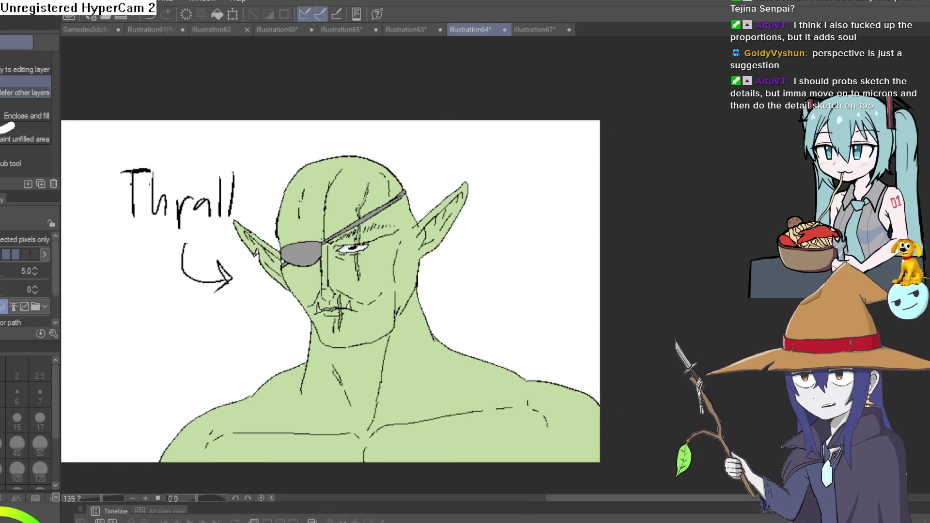
Draw a V-shaped chest line and diagonal hatching over Thrall's left shoulder
key(p)
scroll(455, 390, up, 3)
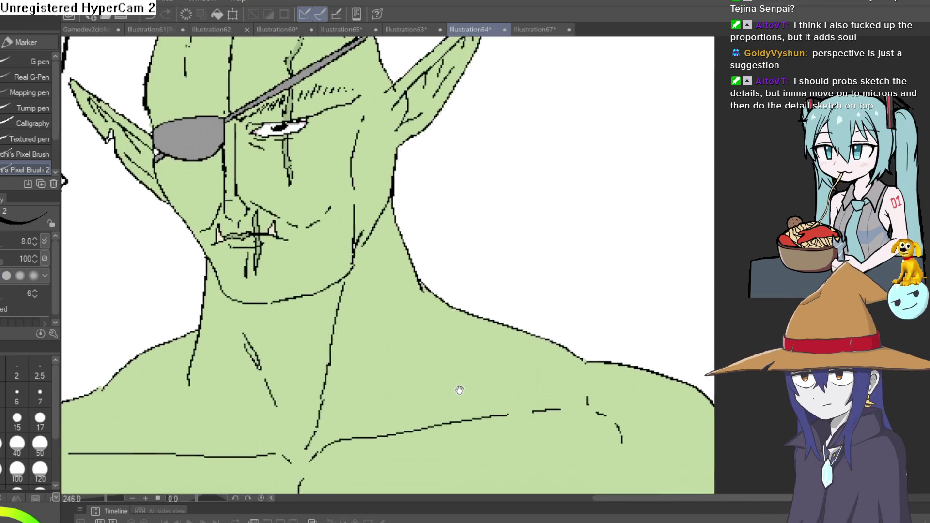
scroll(478, 394, down, 4)
scroll(317, 338, up, 1)
mouse_move(267, 329)
mouse_down()
mouse_move(356, 398)
mouse_move(496, 315)
mouse_up()
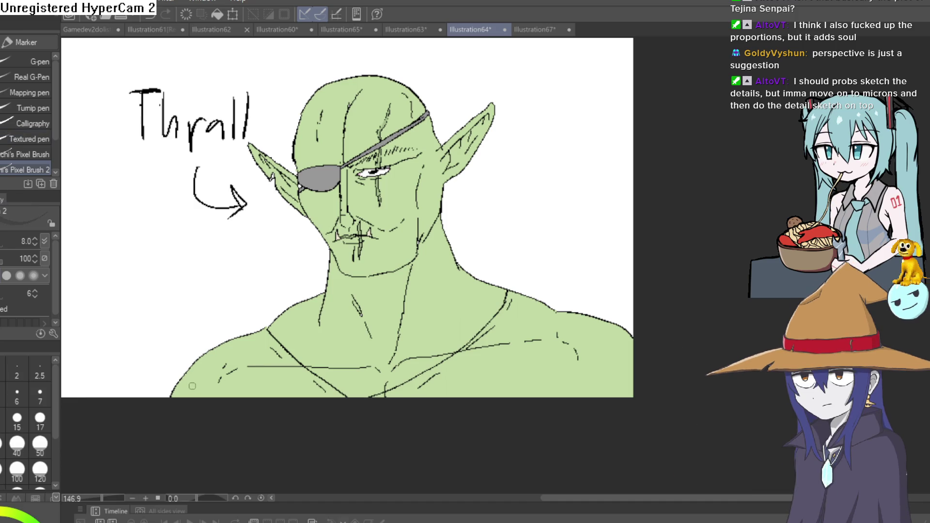
drag(177, 386, 186, 398)
drag(188, 378, 199, 398)
mouse_move(200, 359)
mouse_down()
mouse_move(223, 398)
mouse_move(234, 396)
mouse_up()
mouse_move(221, 353)
mouse_down()
mouse_move(244, 395)
mouse_move(265, 397)
mouse_up()
drag(258, 329, 290, 397)
drag(278, 325, 313, 398)
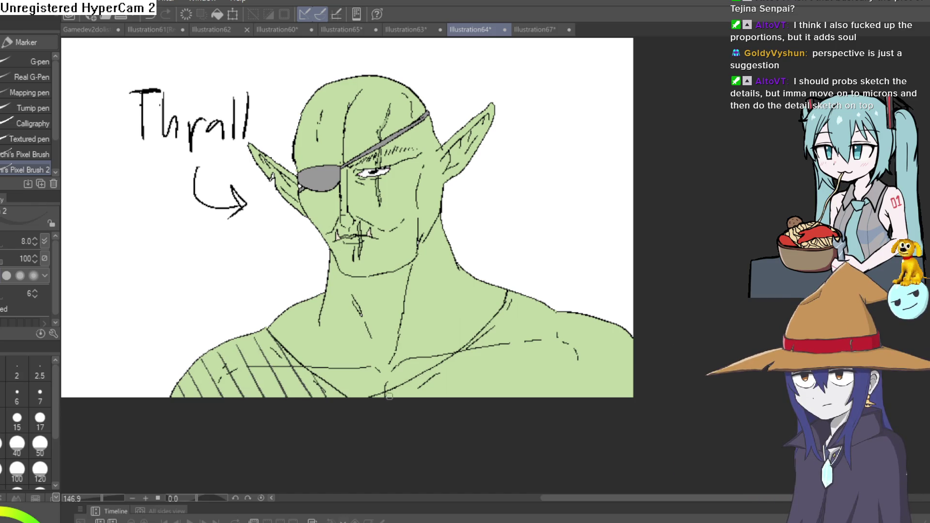
Hatch and cross-hatch Thrall's right shoulder and chest with crossing diagonals
mouse_move(426, 373)
mouse_down()
mouse_move(443, 397)
mouse_move(463, 398)
mouse_up()
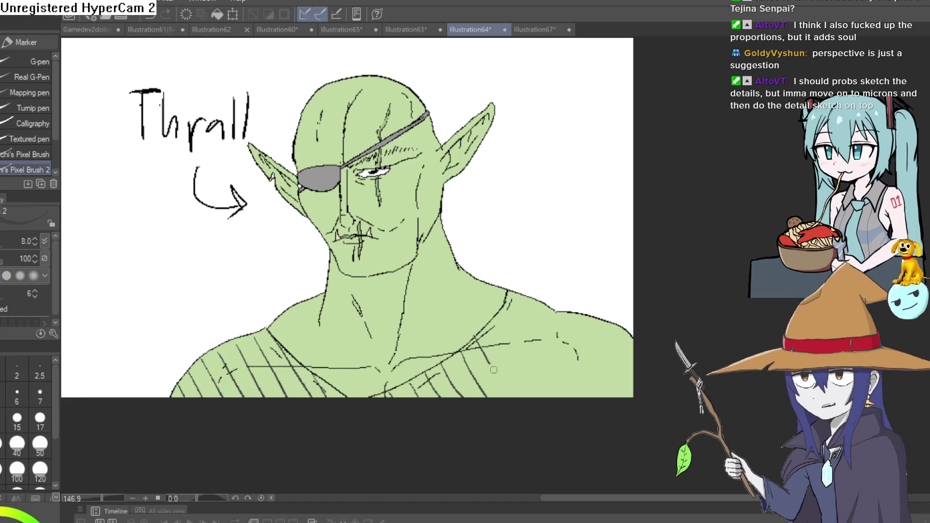
drag(485, 355, 513, 397)
mouse_move(501, 304)
mouse_down()
mouse_move(555, 397)
mouse_move(578, 380)
mouse_move(628, 385)
mouse_move(596, 397)
mouse_up()
mouse_move(606, 323)
mouse_down()
mouse_move(540, 398)
mouse_move(517, 397)
mouse_up()
mouse_move(568, 312)
mouse_down()
mouse_move(498, 397)
mouse_move(472, 399)
mouse_up()
mouse_move(534, 301)
mouse_down()
mouse_move(458, 397)
mouse_move(435, 397)
mouse_up()
drag(449, 359, 416, 397)
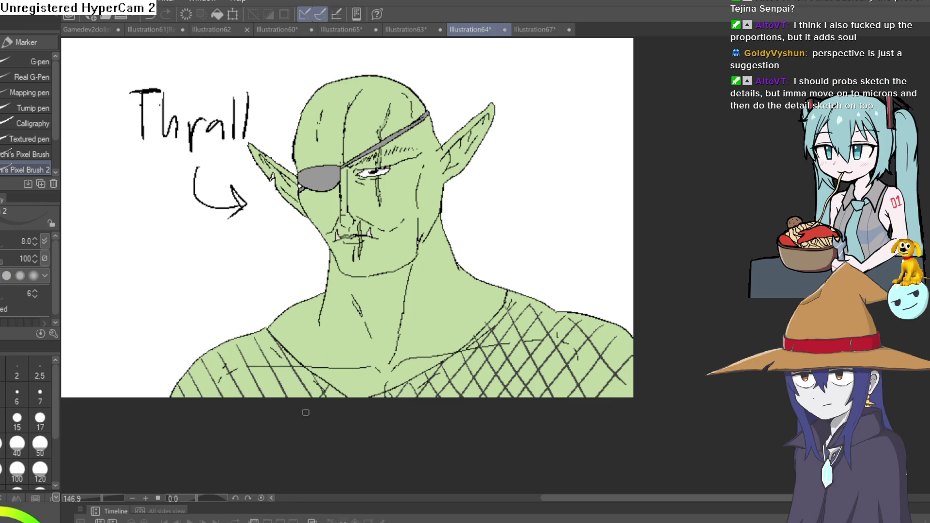
drag(313, 365, 249, 411)
Cross-hatch the left shoulder, then remove the fishnet hatching
mouse_move(318, 366)
mouse_down()
mouse_move(362, 337)
mouse_move(278, 375)
mouse_up()
mouse_move(324, 320)
mouse_down()
mouse_move(244, 378)
mouse_move(225, 373)
mouse_up()
drag(303, 304, 227, 358)
scroll(571, 236, down, 4)
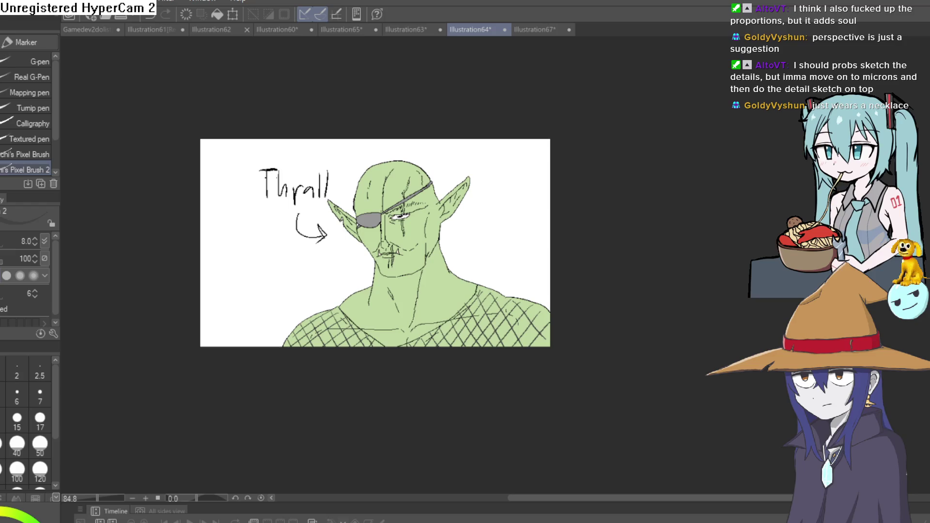
key(Delete)
Pan and zoom Illustration64 to review Thrall with bare shoulders and chest
drag(417, 284, 397, 331)
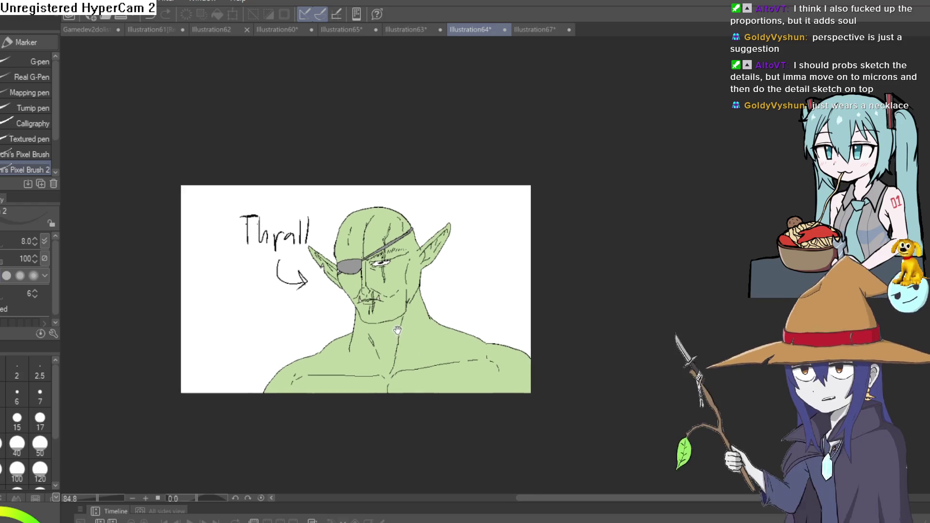
scroll(398, 330, up, 4)
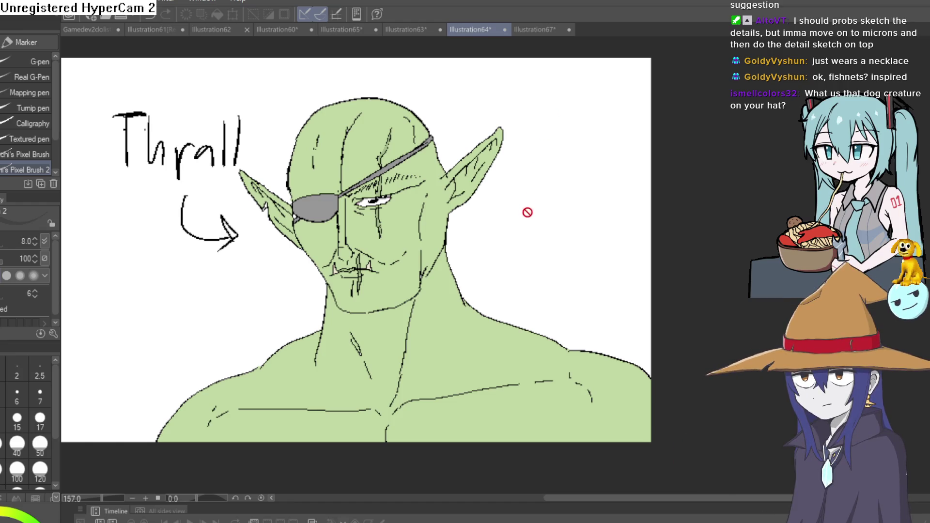
drag(527, 211, 545, 184)
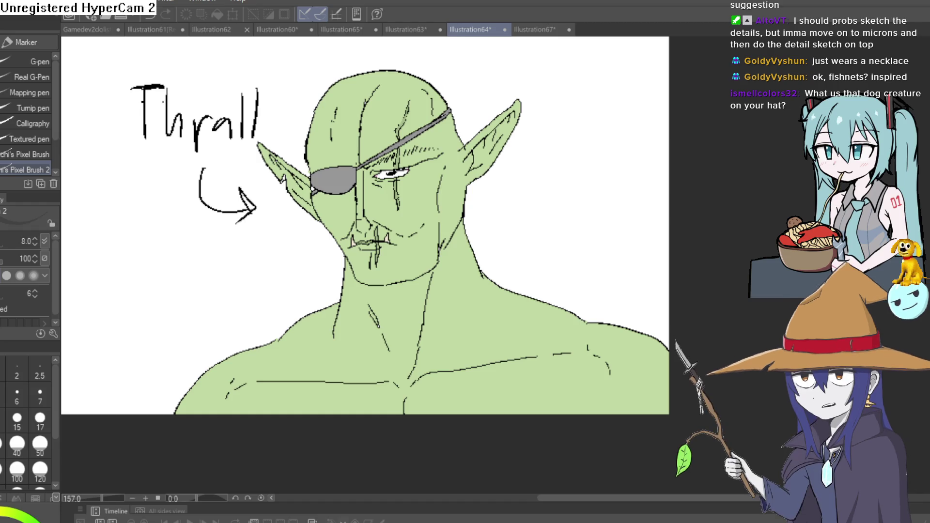
scroll(630, 195, down, 5)
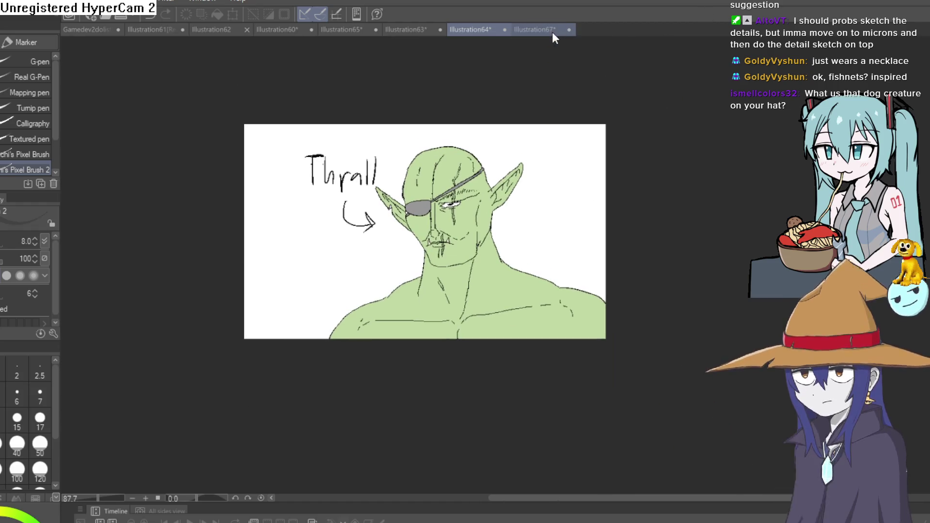
click(543, 28)
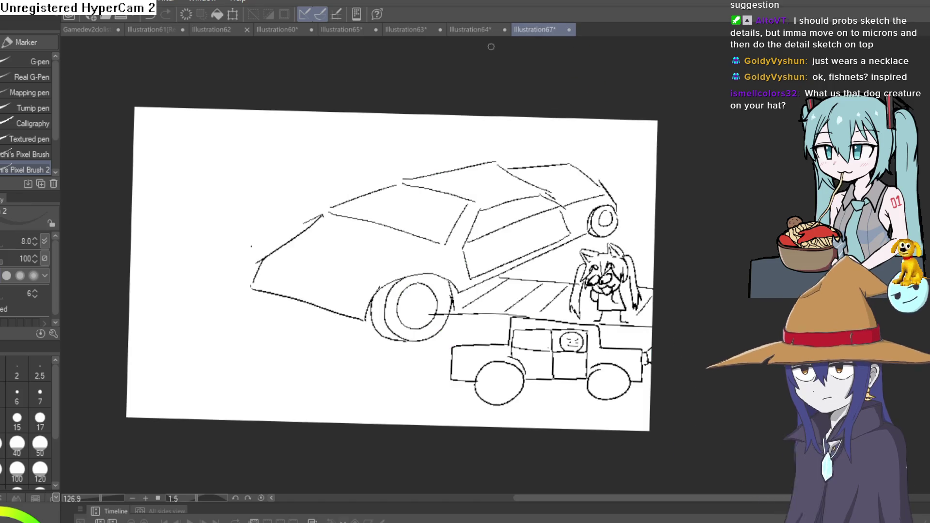
click(400, 31)
click(342, 29)
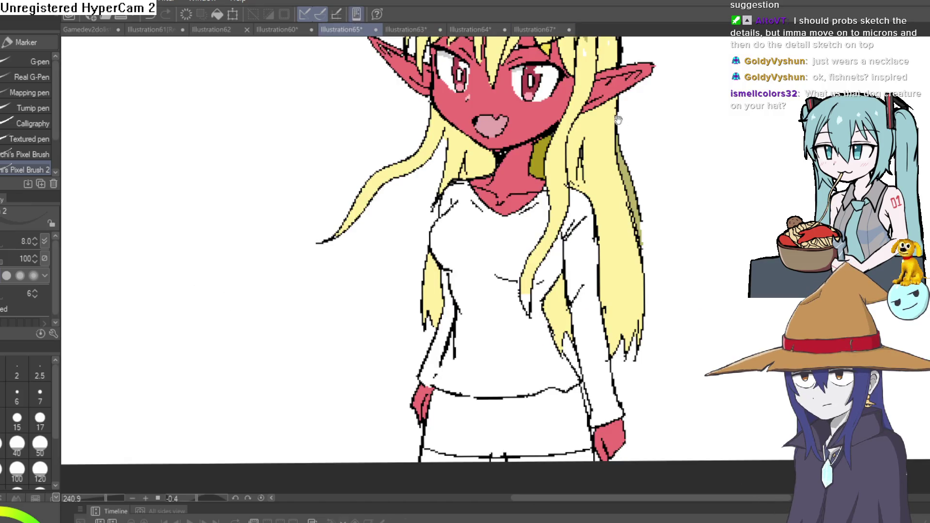
scroll(554, 213, up, 3)
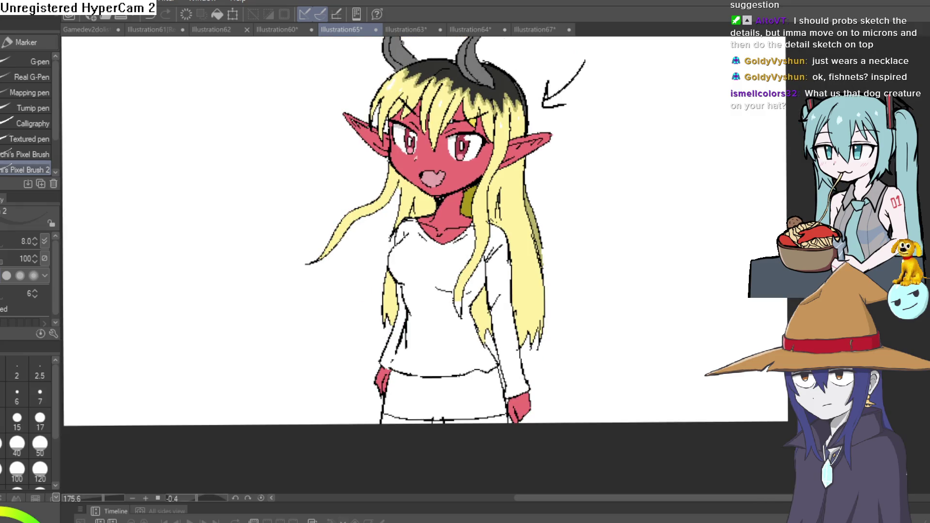
key(i)
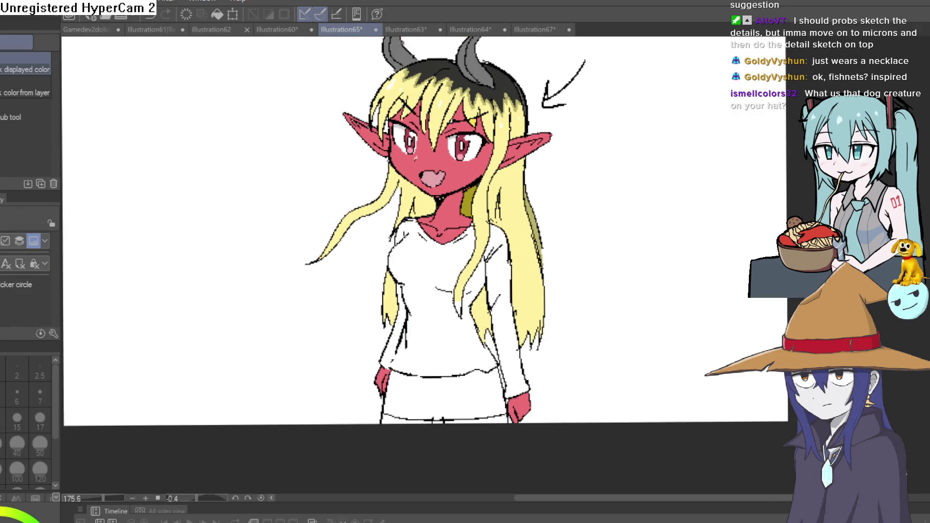
key(g)
scroll(520, 293, up, 3)
scroll(520, 293, down, 2)
scroll(520, 293, down, 2)
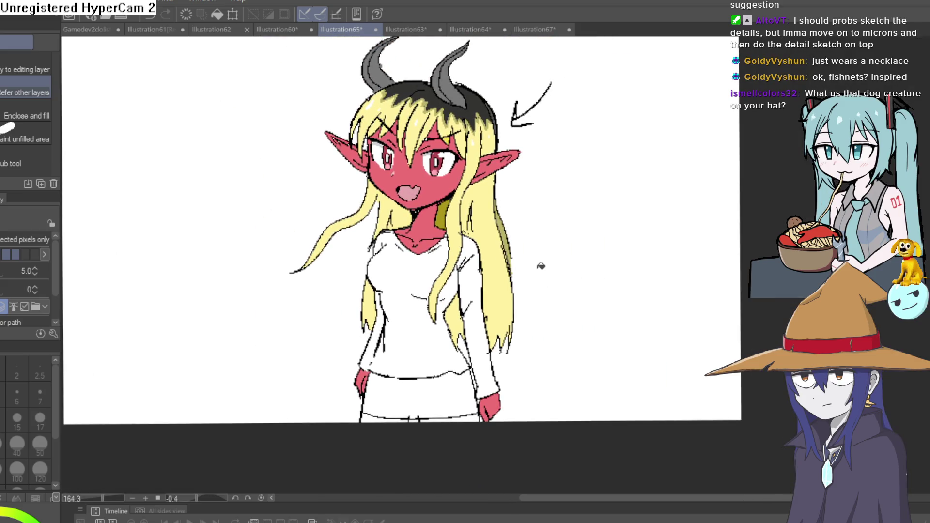
drag(514, 146, 535, 180)
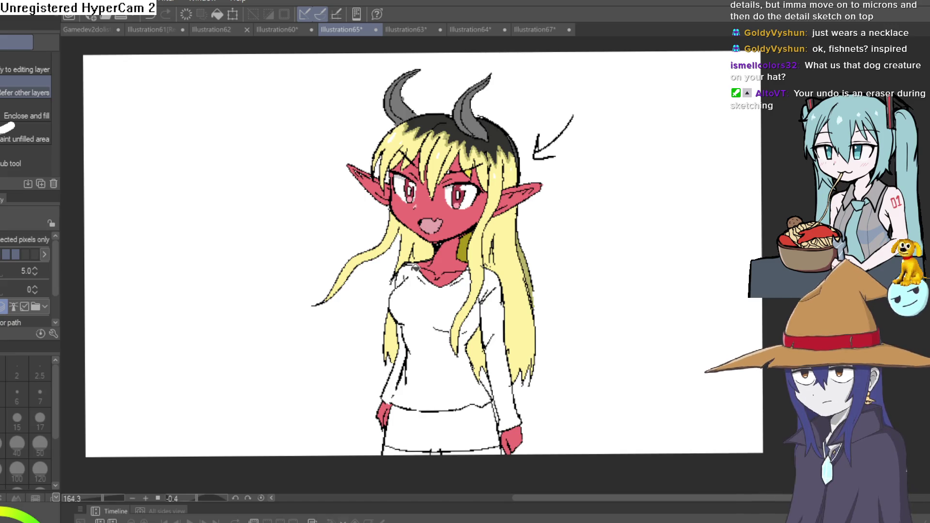
click(536, 31)
click(464, 31)
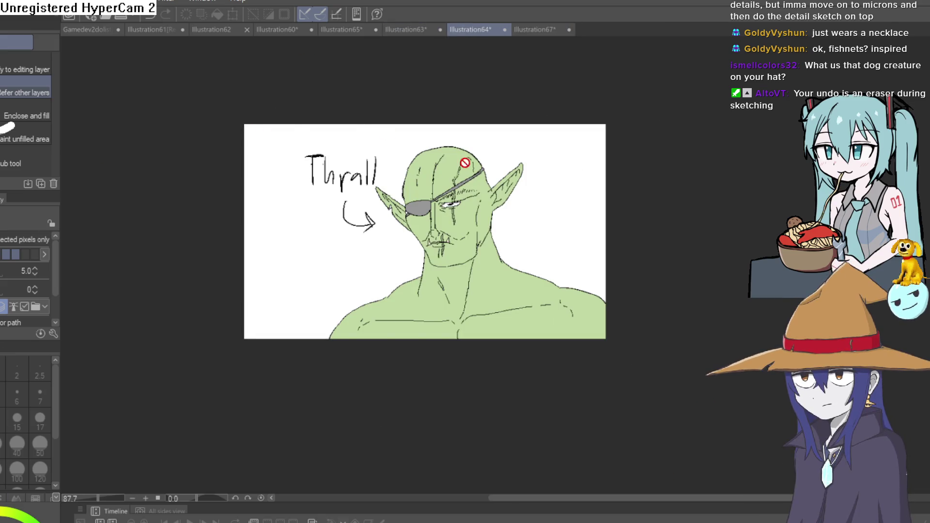
Redraw the chain necklace strand and add links up Thrall's shoulder edge
scroll(523, 284, up, 5)
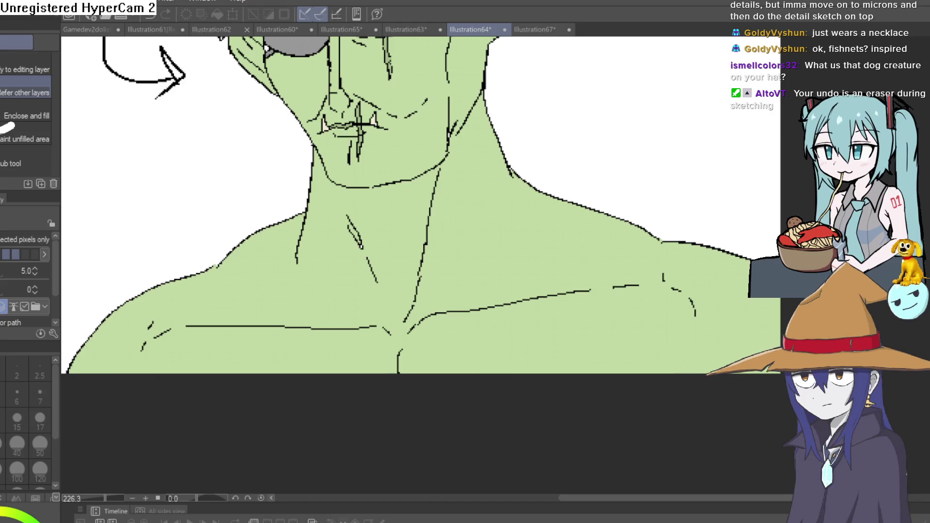
key(p)
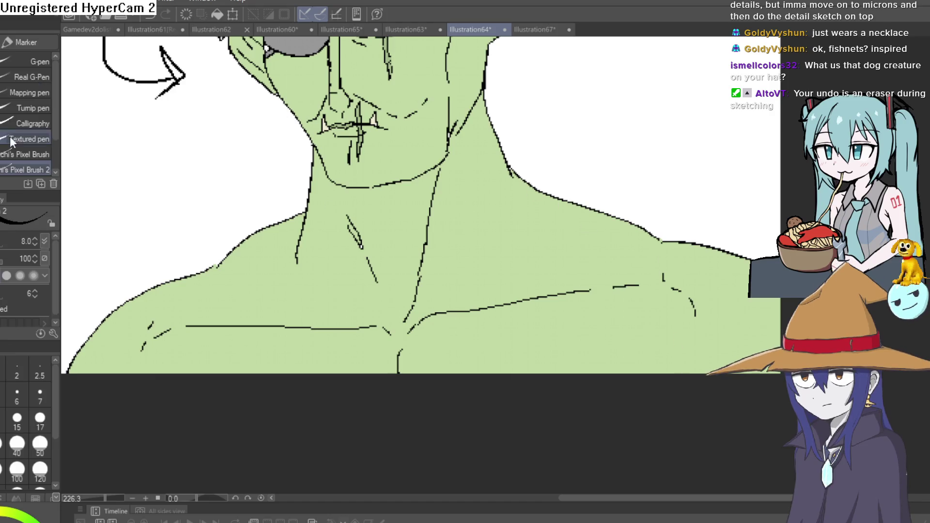
mouse_move(555, 198)
mouse_down()
mouse_move(506, 250)
mouse_move(454, 267)
mouse_move(381, 279)
mouse_move(321, 265)
mouse_up()
key(ctrl+z)
scroll(367, 268, down, 3)
mouse_move(472, 226)
mouse_down()
mouse_move(475, 242)
mouse_move(354, 281)
mouse_move(387, 261)
mouse_move(334, 262)
mouse_move(325, 251)
mouse_move(329, 261)
mouse_move(311, 232)
mouse_move(315, 209)
mouse_up()
scroll(459, 248, up, 8)
scroll(315, 209, down, 8)
mouse_move(532, 194)
mouse_down()
mouse_move(599, 239)
mouse_move(671, 255)
mouse_move(630, 290)
mouse_move(685, 353)
mouse_move(113, 466)
mouse_up()
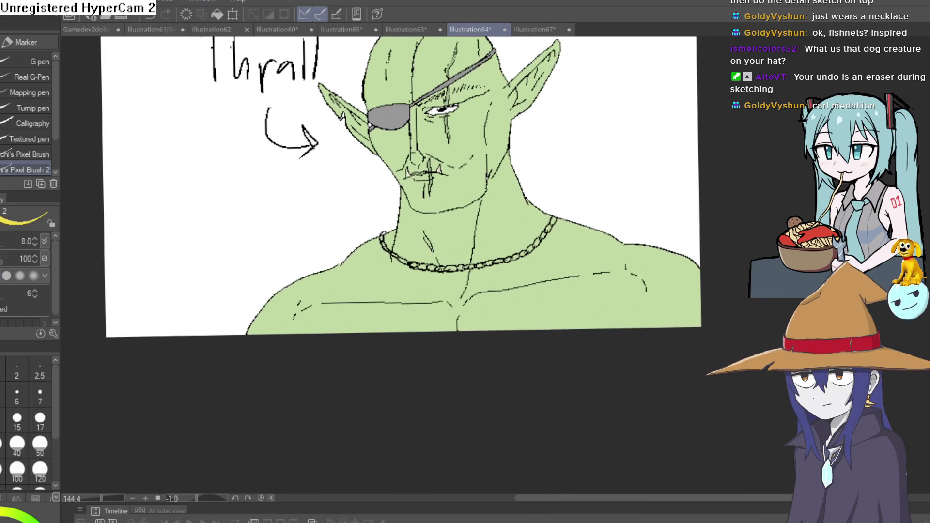
scroll(577, 213, up, 5)
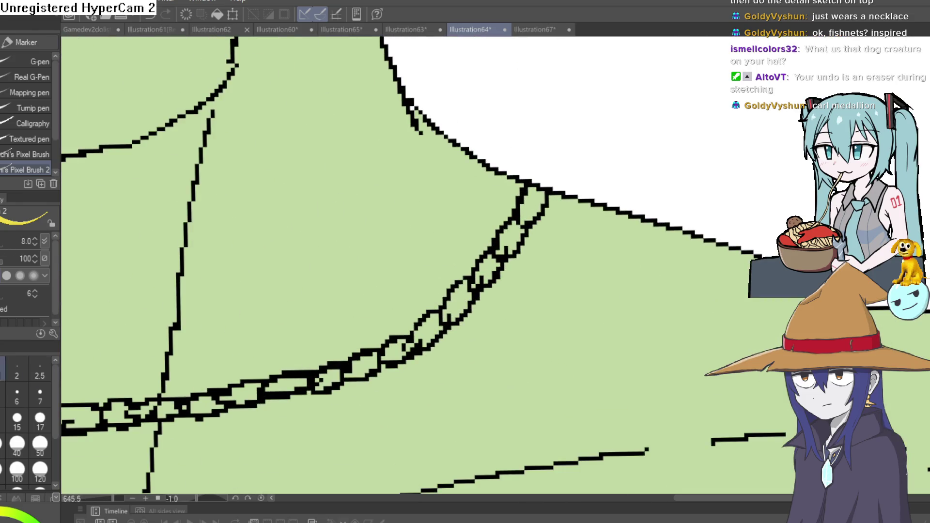
Fill the necklace's chain links yellow, undoing one wrong fill, then zoom out
key(g)
click(543, 198)
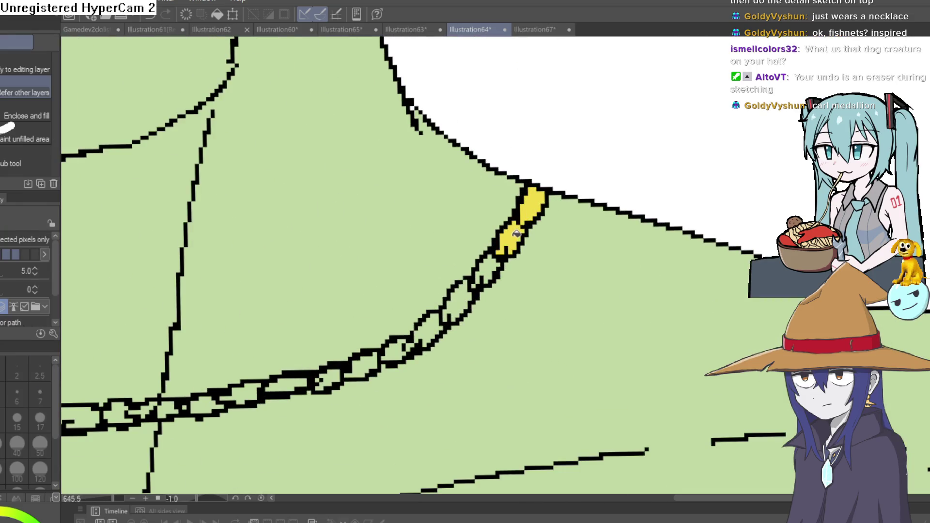
click(406, 345)
click(310, 376)
key(ctrl+z)
drag(323, 376, 415, 294)
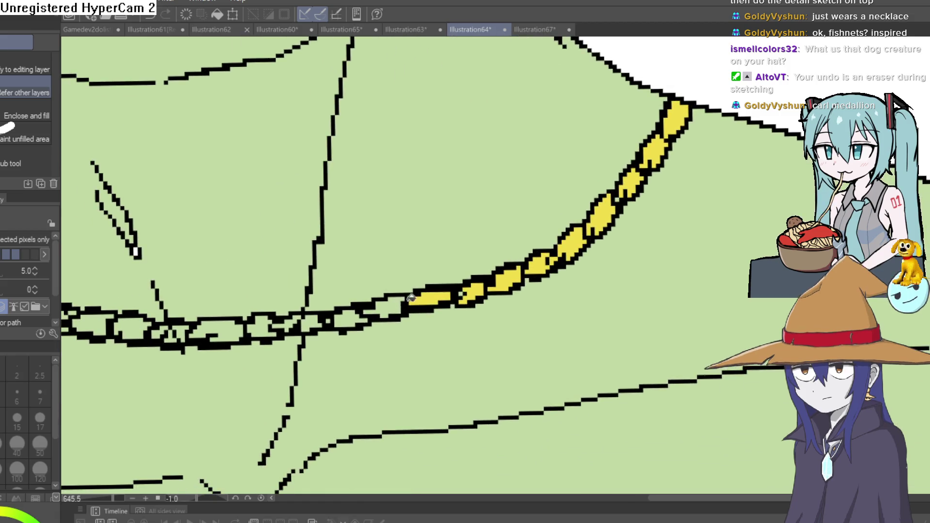
click(395, 305)
click(360, 313)
click(313, 318)
click(292, 315)
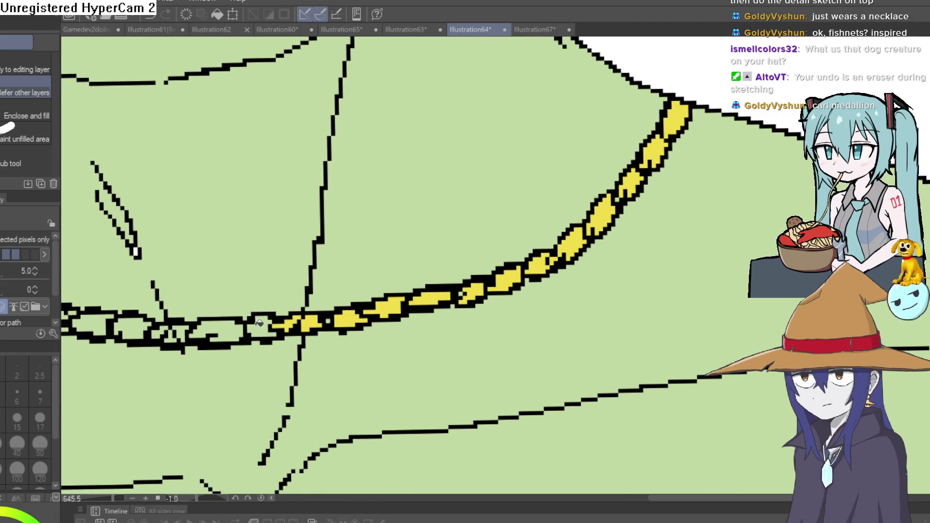
drag(144, 335, 301, 304)
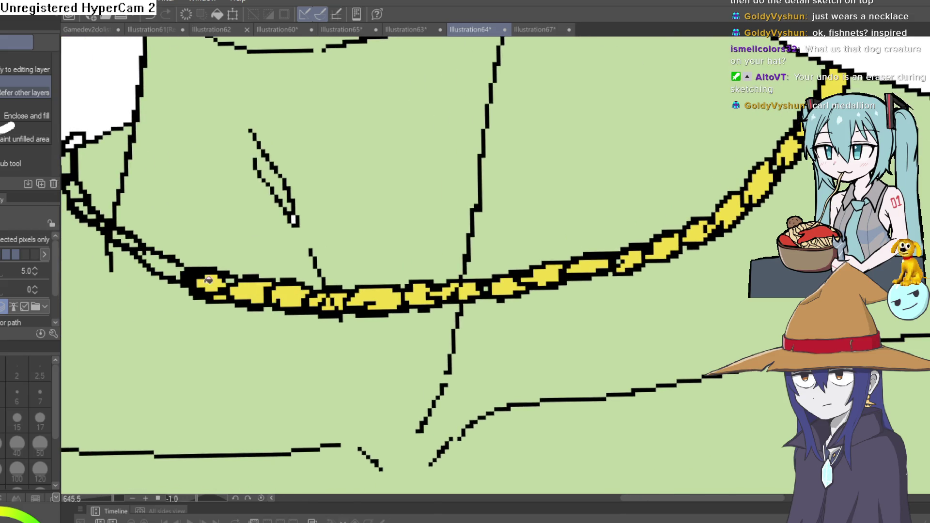
drag(184, 247, 349, 264)
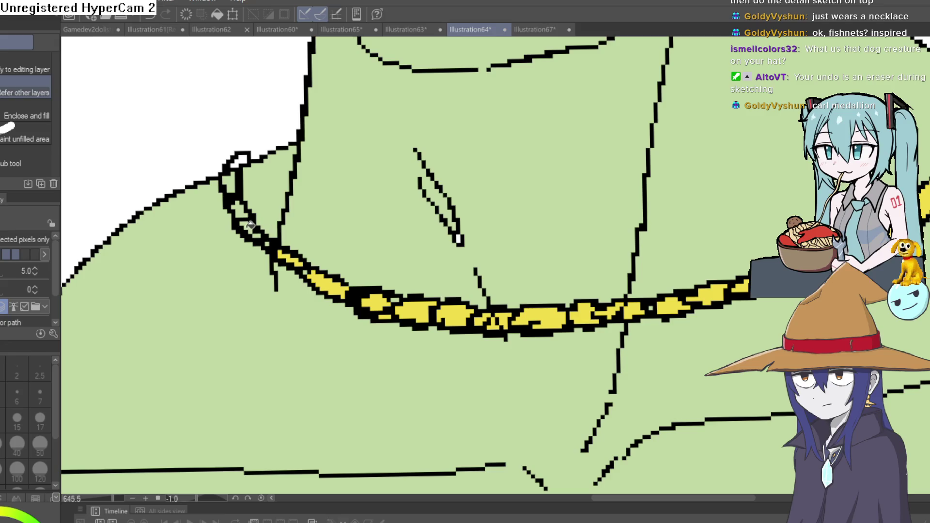
scroll(234, 183, down, 8)
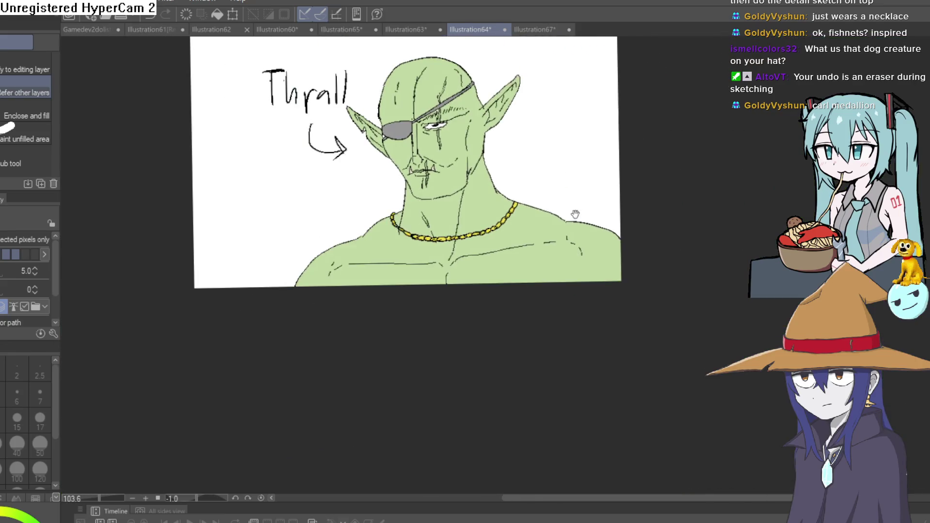
mouse_move(575, 214)
mouse_down()
mouse_move(601, 202)
mouse_move(562, 231)
mouse_move(546, 228)
mouse_move(544, 194)
mouse_move(536, 264)
mouse_move(533, 223)
mouse_up()
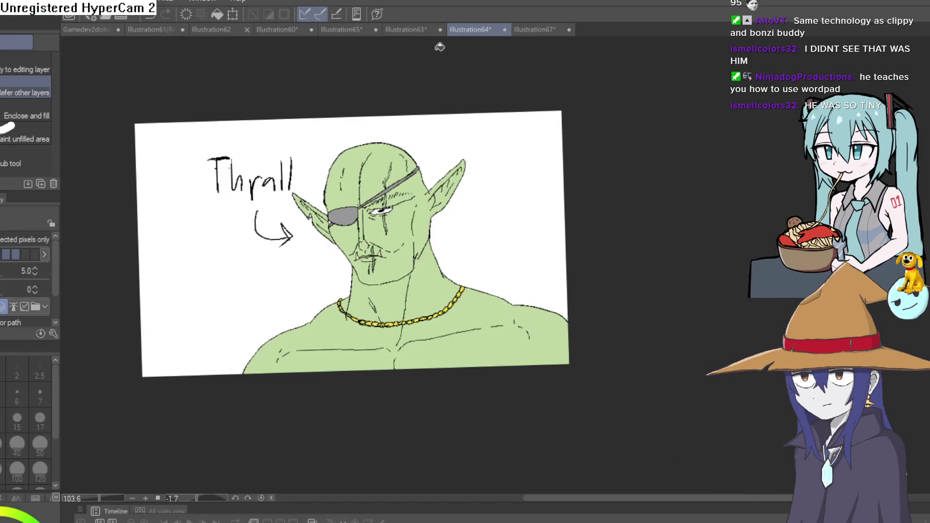
click(410, 31)
Switch to the Illustration65 demon girl drawing and fill its white background yellow
click(341, 30)
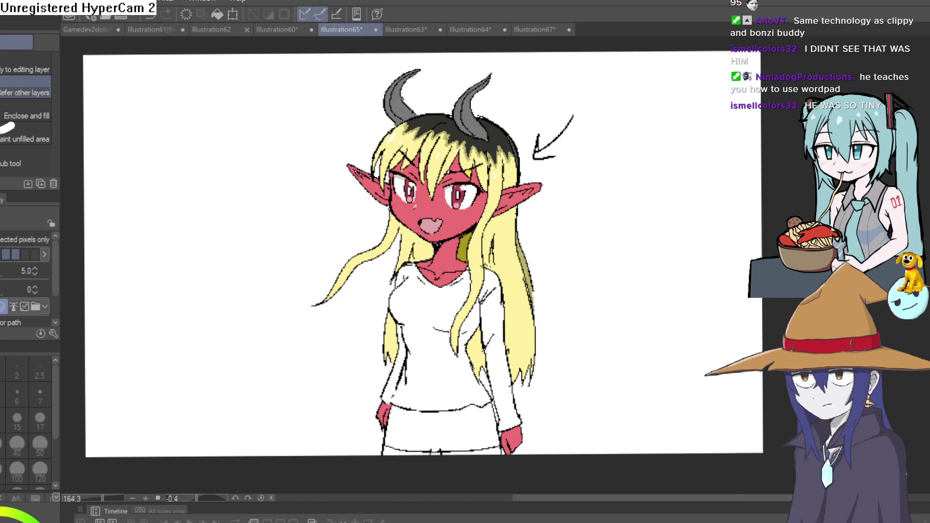
click(687, 180)
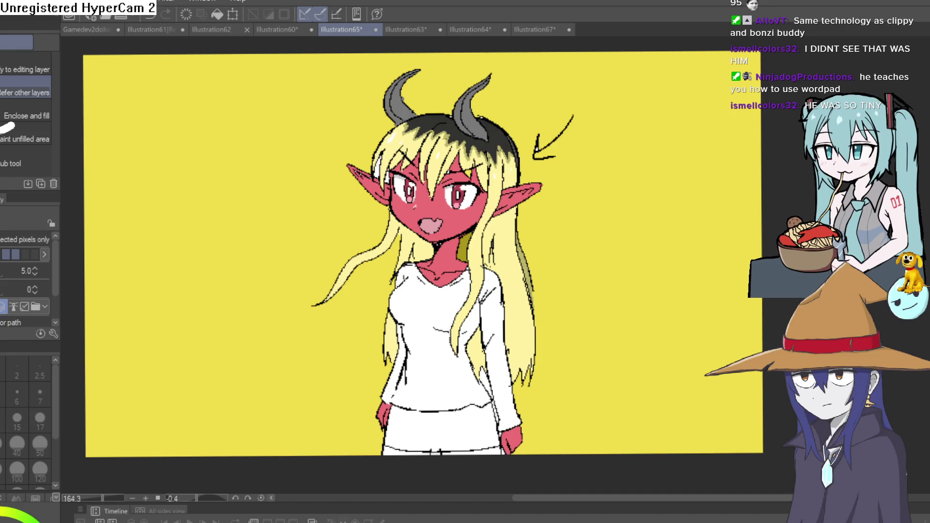
key(ctrl+z)
drag(634, 294, 506, 299)
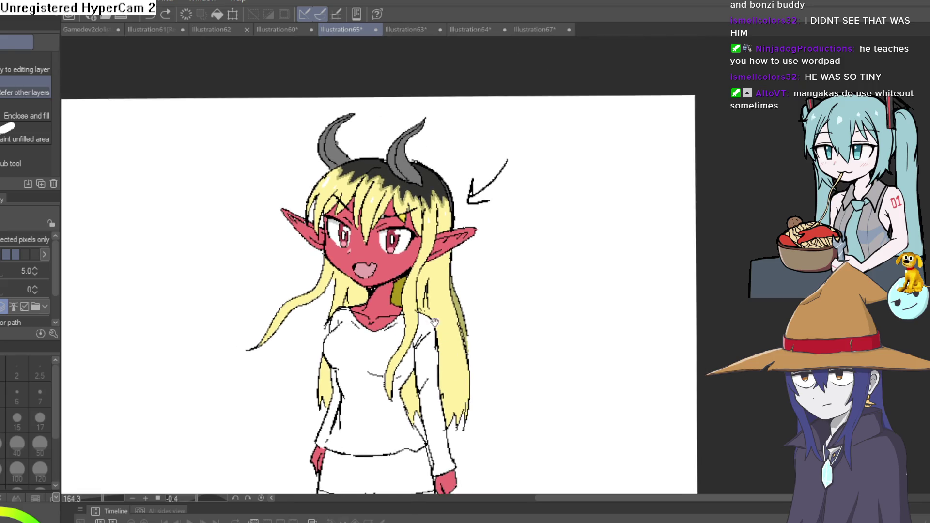
scroll(379, 185, up, 5)
drag(398, 401, 391, 418)
scroll(391, 419, down, 5)
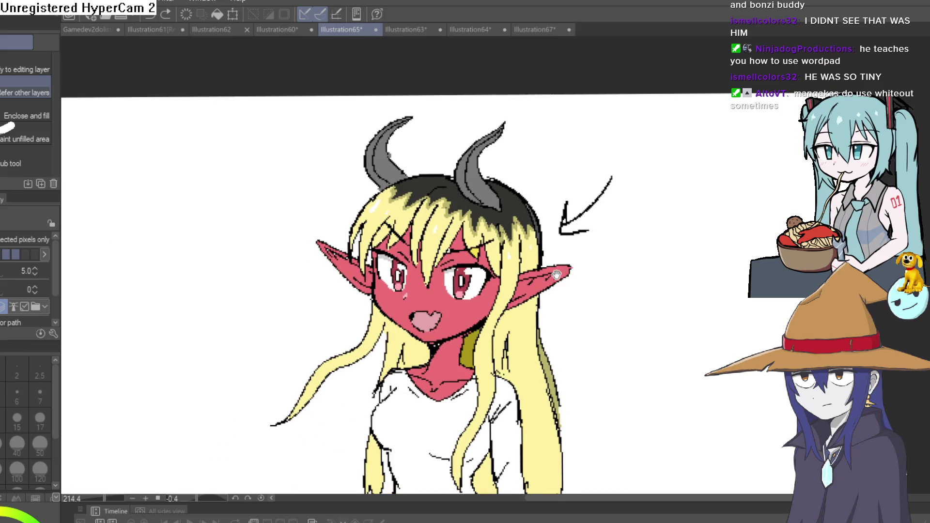
mouse_move(557, 275)
mouse_down()
mouse_move(485, 258)
mouse_move(478, 231)
mouse_move(497, 220)
mouse_up()
scroll(514, 235, down, 2)
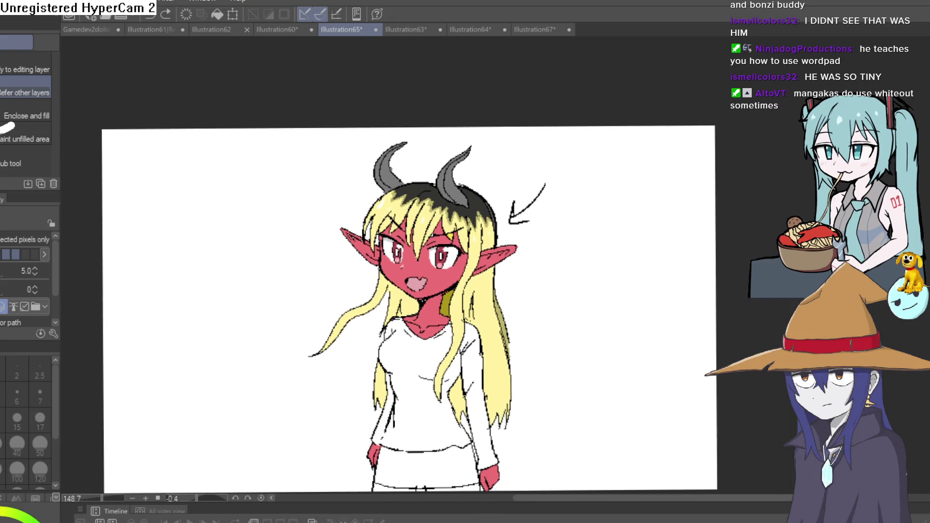
Select the pen, inspect the demon girl's eyes close up, and switch to light cream
key(p)
scroll(472, 238, up, 10)
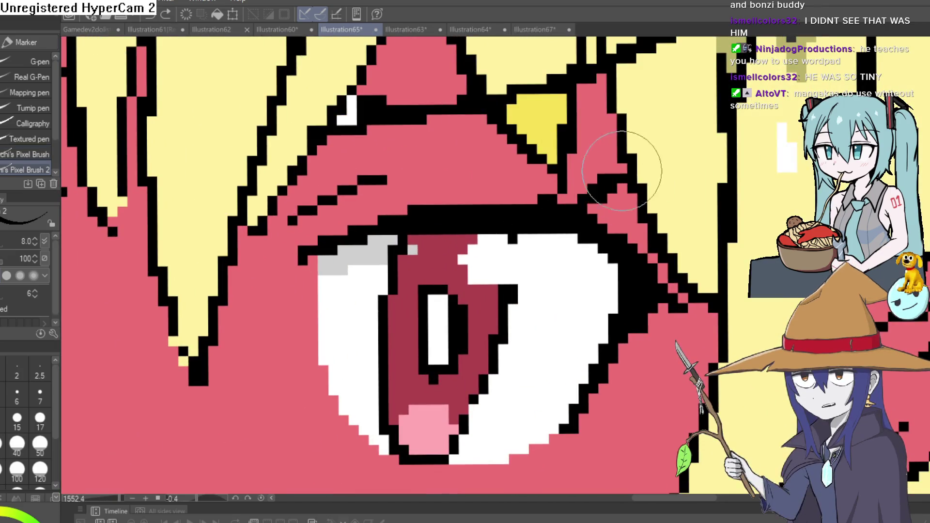
mouse_move(674, 247)
mouse_down()
mouse_move(434, 310)
mouse_move(682, 402)
mouse_up()
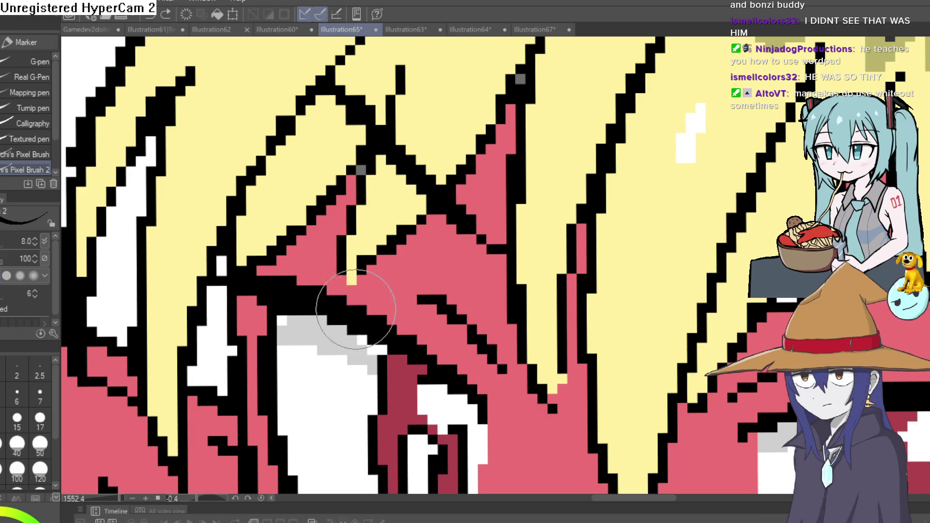
drag(455, 330, 497, 57)
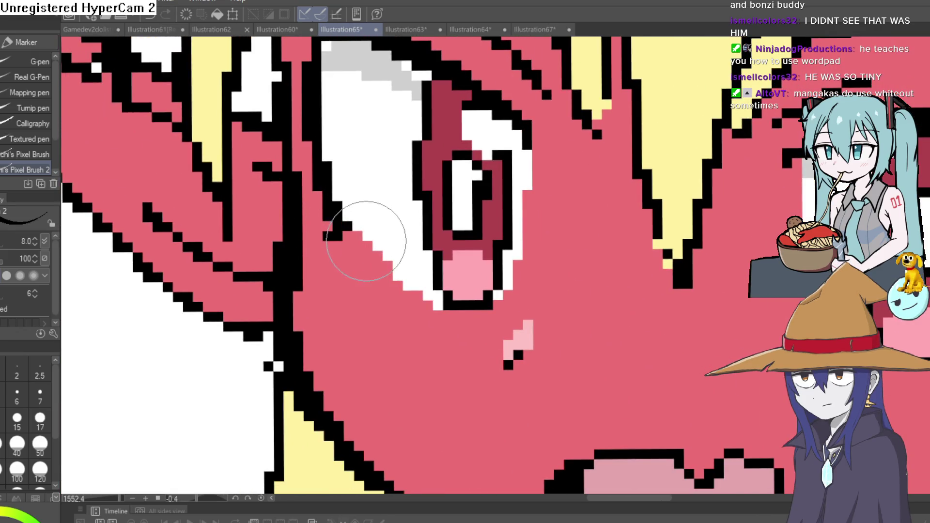
drag(709, 391, 278, 323)
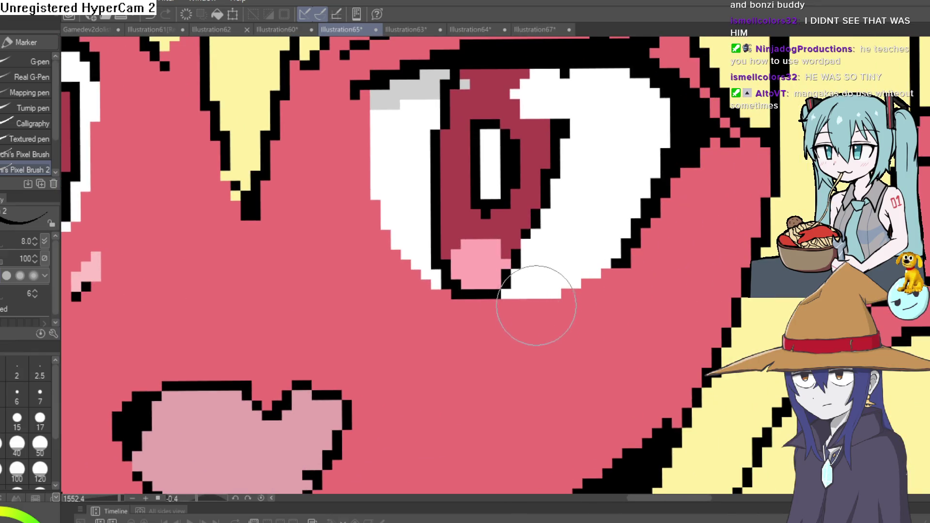
drag(671, 254, 580, 374)
scroll(597, 119, down, 10)
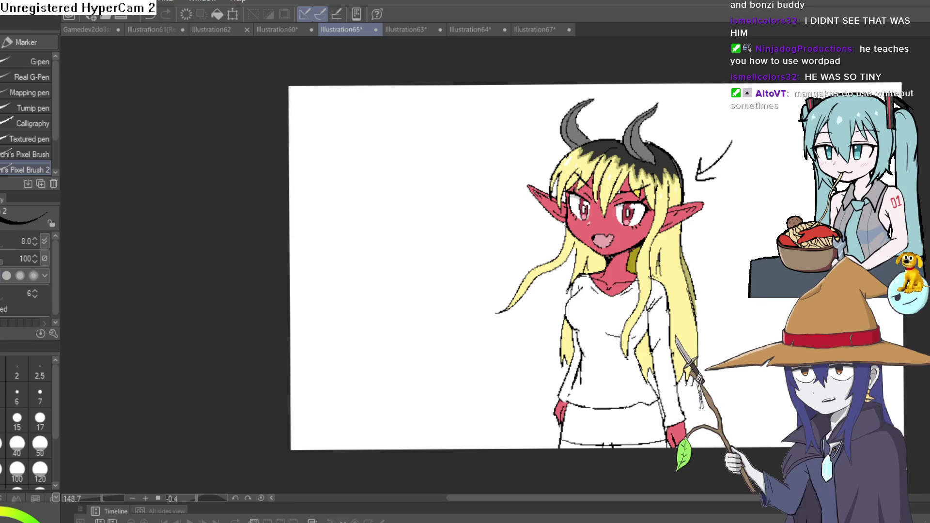
key(x)
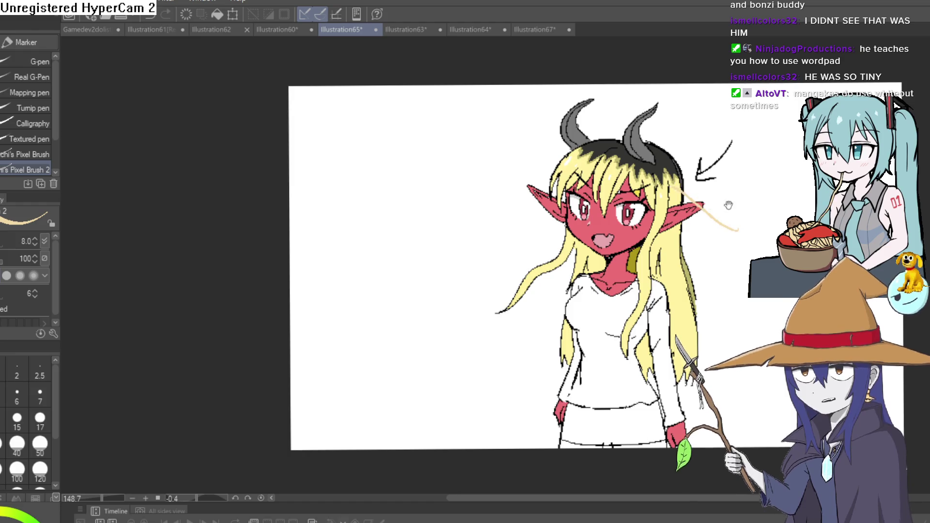
Bucket-fill the shirt body, right sleeve, side patch and left strip dark grey
scroll(685, 245, up, 3)
scroll(685, 244, down, 3)
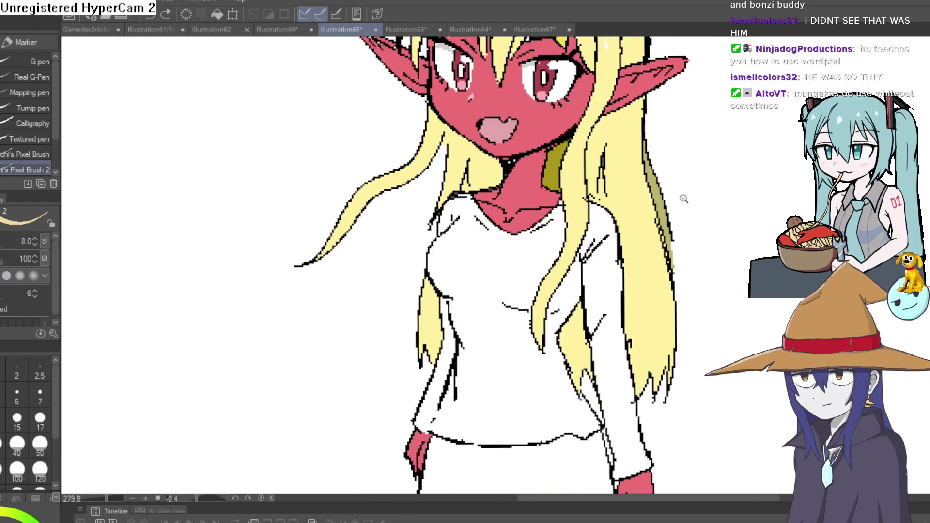
scroll(561, 291, up, 5)
scroll(561, 291, down, 5)
scroll(561, 291, up, 4)
scroll(561, 291, down, 4)
scroll(561, 291, up, 2)
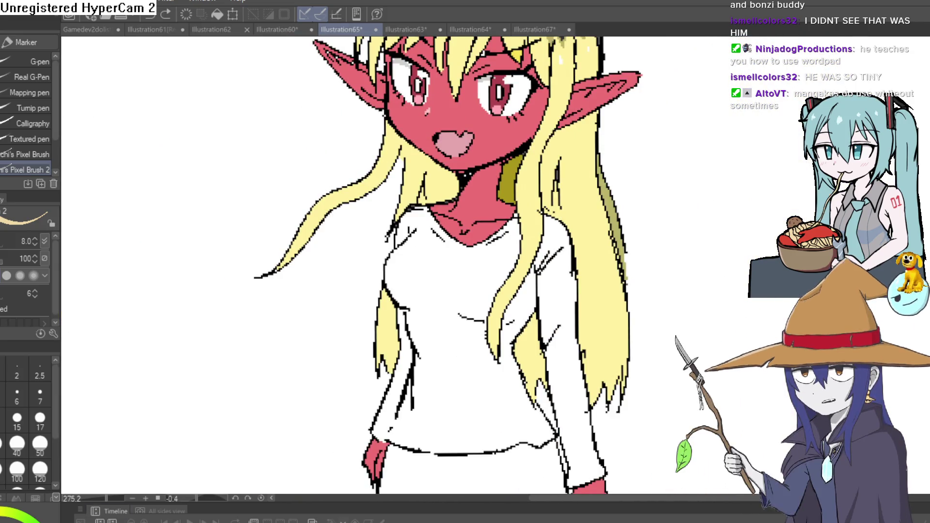
key(g)
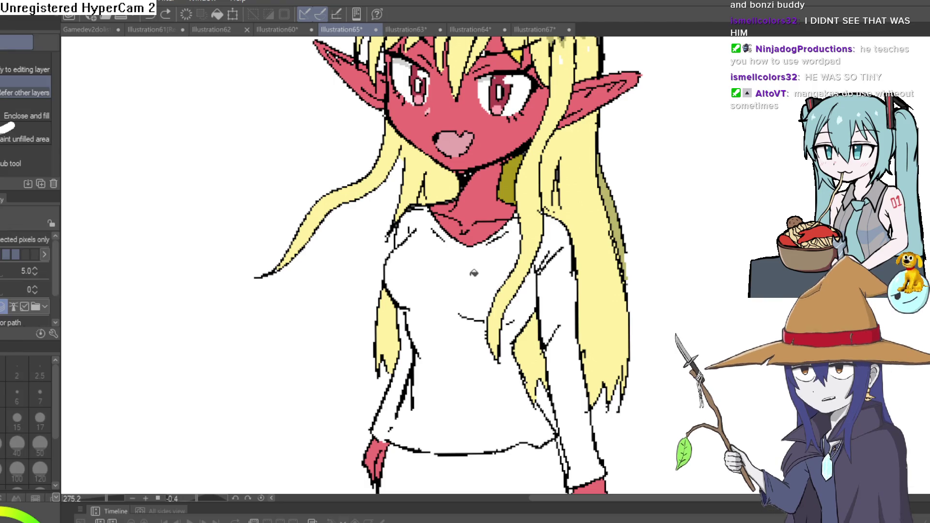
click(454, 280)
click(557, 273)
click(514, 326)
click(409, 363)
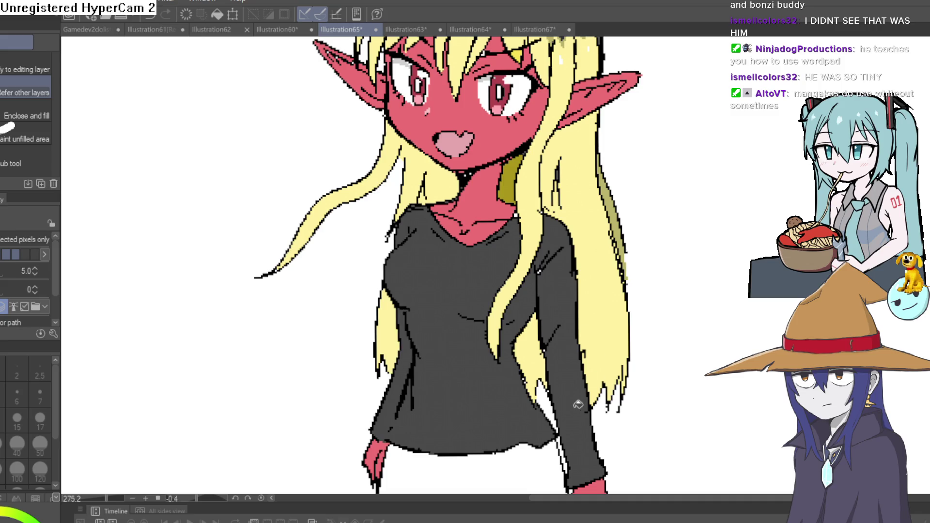
scroll(575, 403, down, 5)
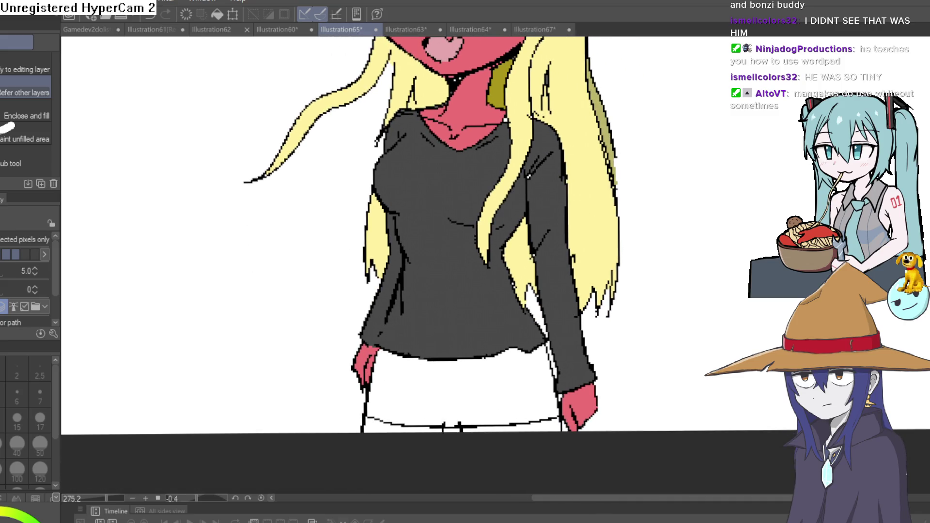
Draw dark Marker lines across the shirt to mark out shading bands
key(p)
scroll(479, 184, up, 4)
mouse_move(270, 207)
mouse_down()
mouse_move(386, 242)
mouse_move(491, 256)
mouse_up()
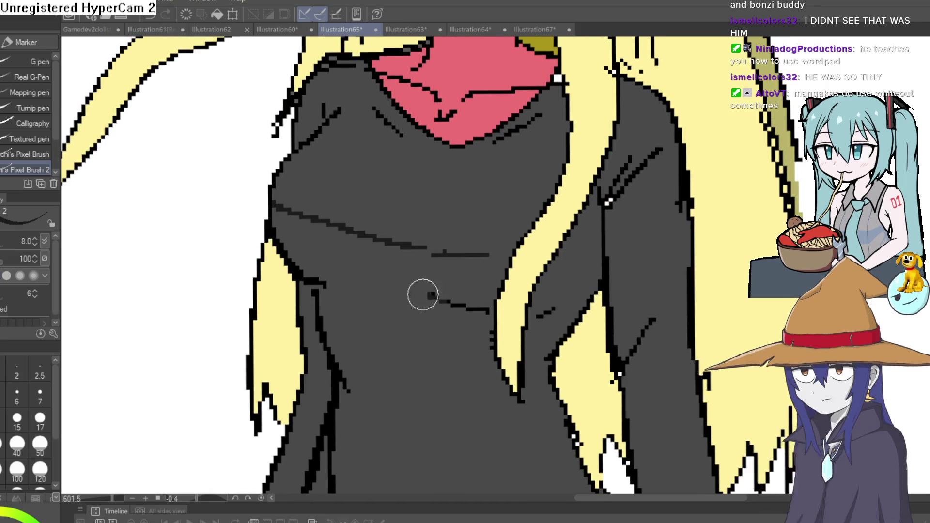
drag(426, 292, 303, 280)
drag(543, 315, 598, 295)
drag(564, 246, 593, 232)
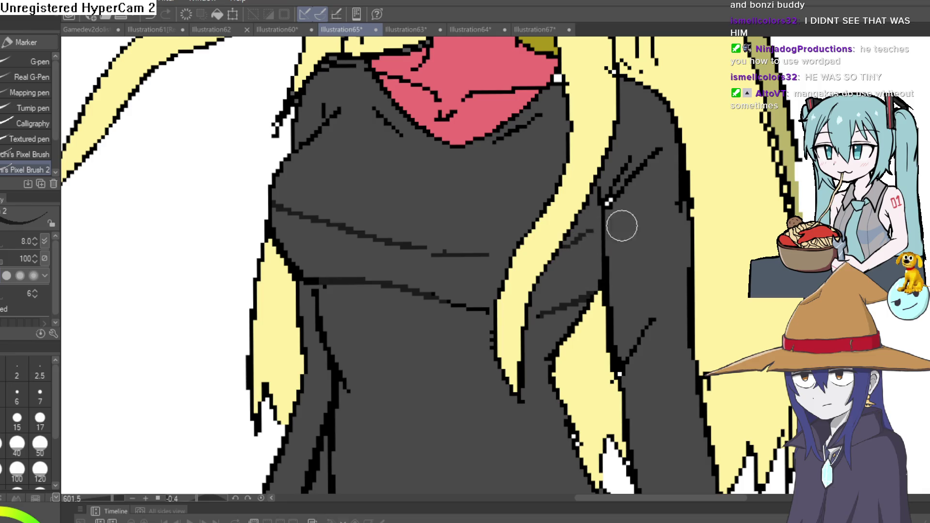
scroll(616, 223, down, 2)
drag(504, 274, 318, 258)
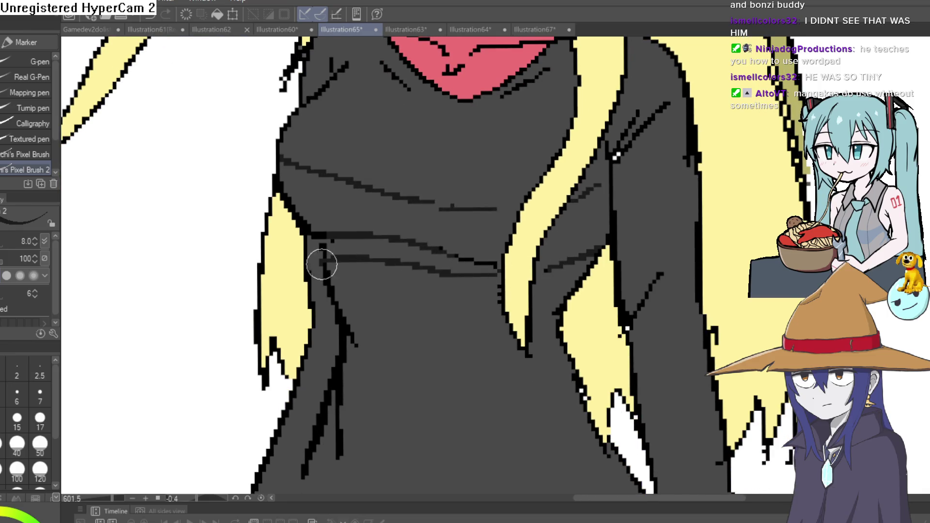
Fill the upper, lower and side shirt bands darker, then undo the darker fills
key(g)
click(389, 250)
click(427, 216)
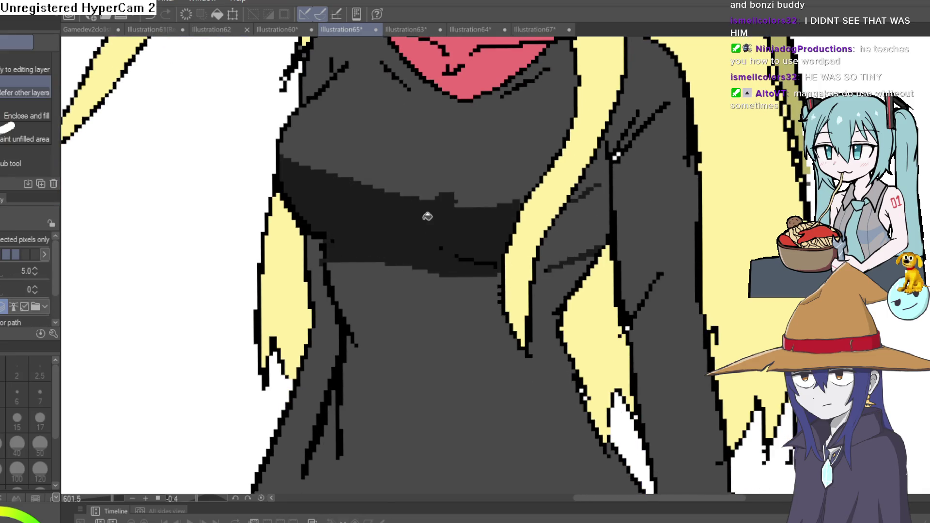
click(607, 225)
scroll(694, 236, down, 5)
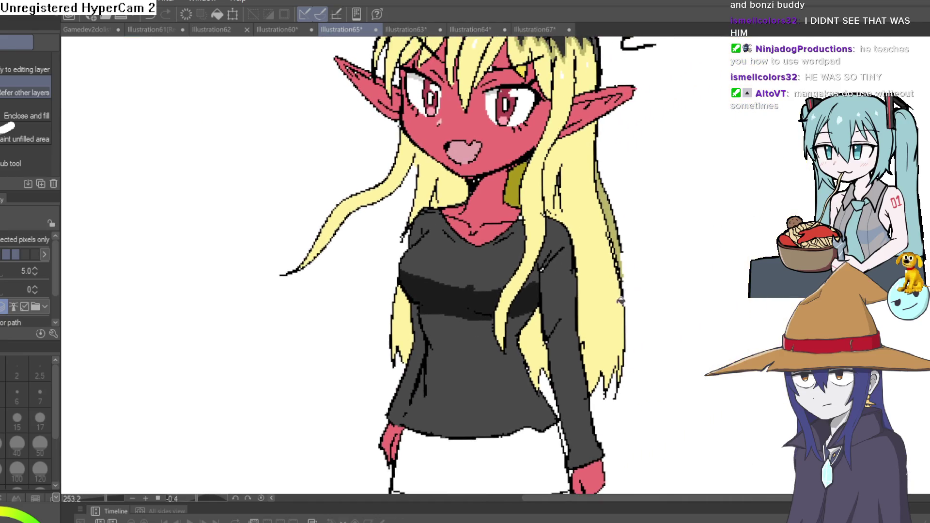
key(ctrl+z)
key(ctrl+z)
key(ctrl+z)
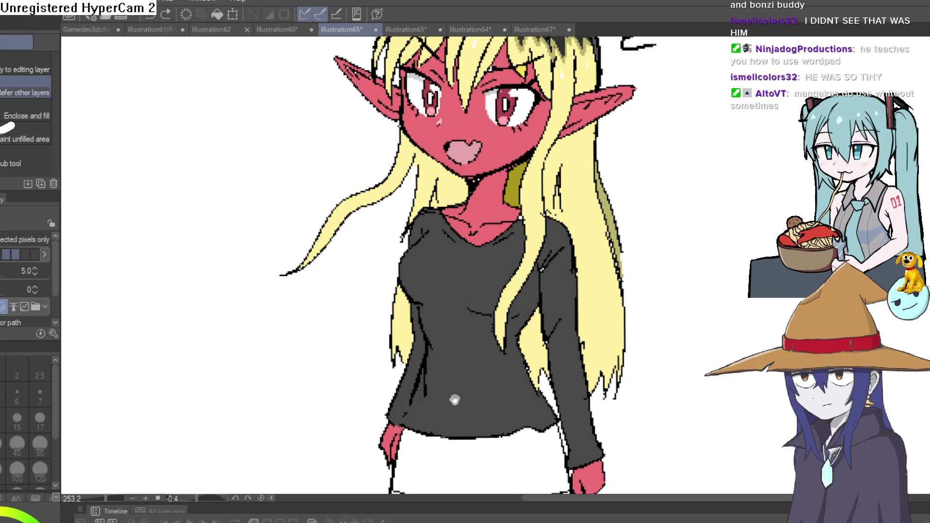
drag(454, 399, 382, 375)
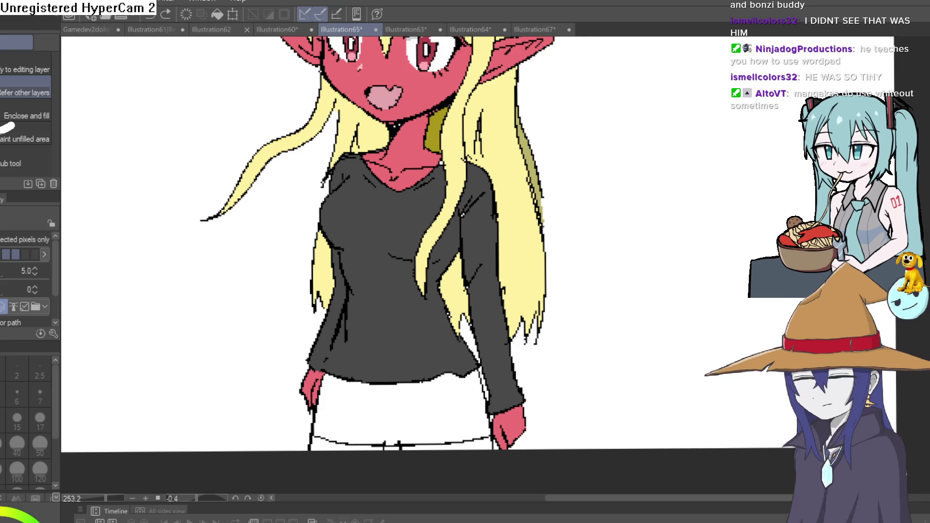
Fill the skirt dark red, undo it, and refill the skirt grey instead
click(386, 406)
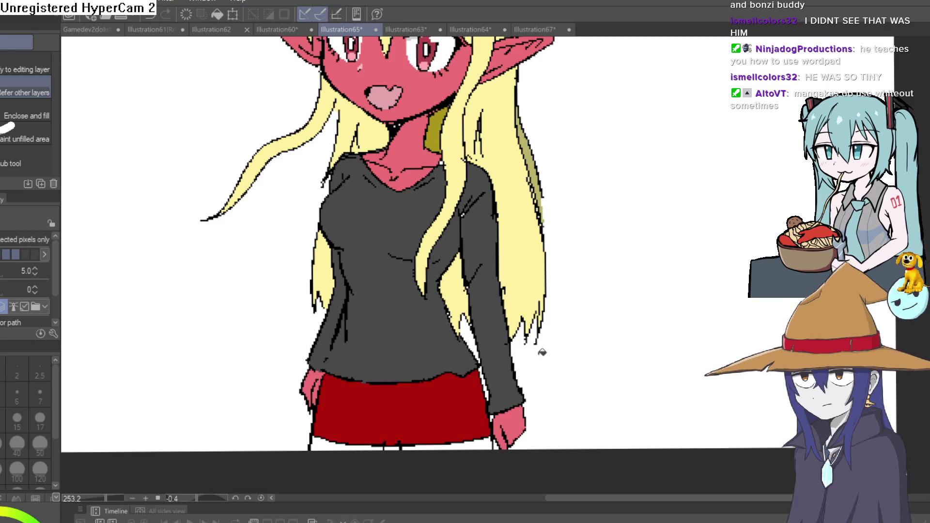
key(ctrl+z)
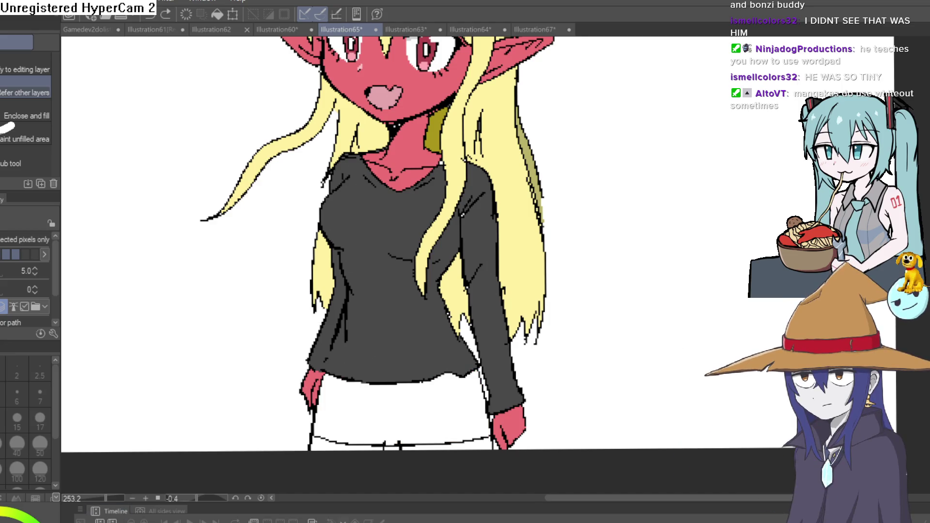
click(397, 414)
mouse_move(455, 394)
mouse_down()
mouse_move(424, 429)
mouse_move(405, 433)
mouse_up()
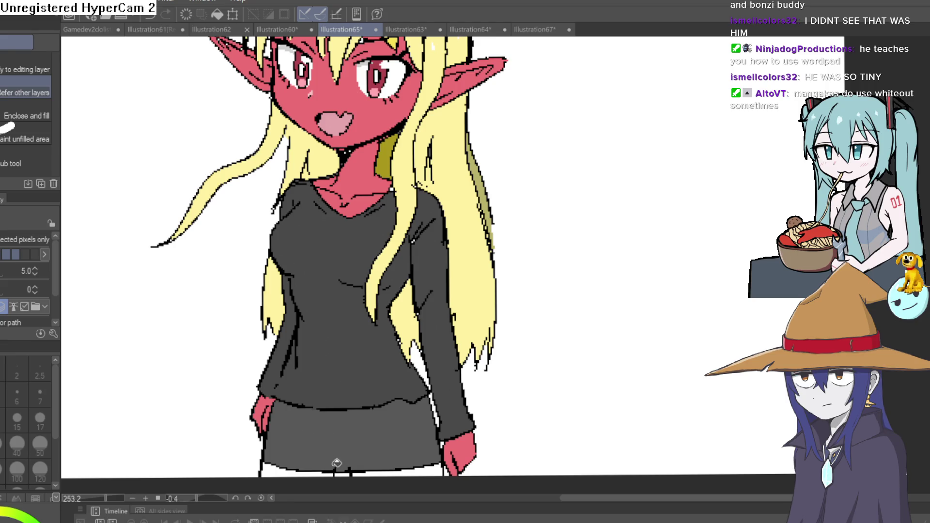
drag(338, 462, 297, 397)
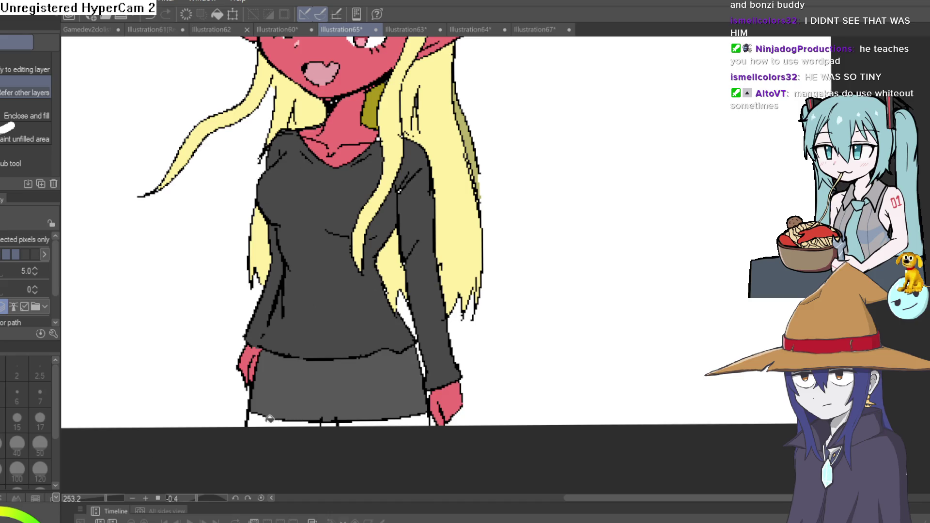
scroll(535, 314, down, 4)
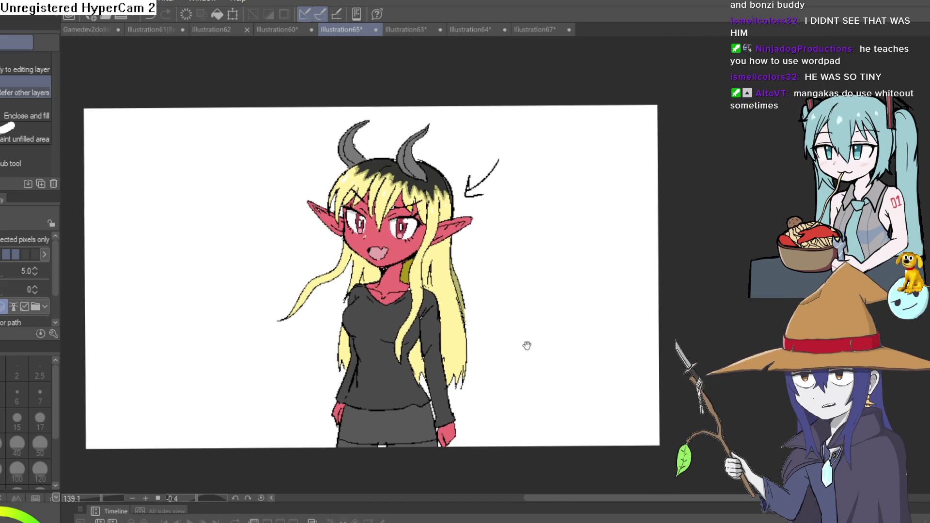
scroll(527, 346, up, 3)
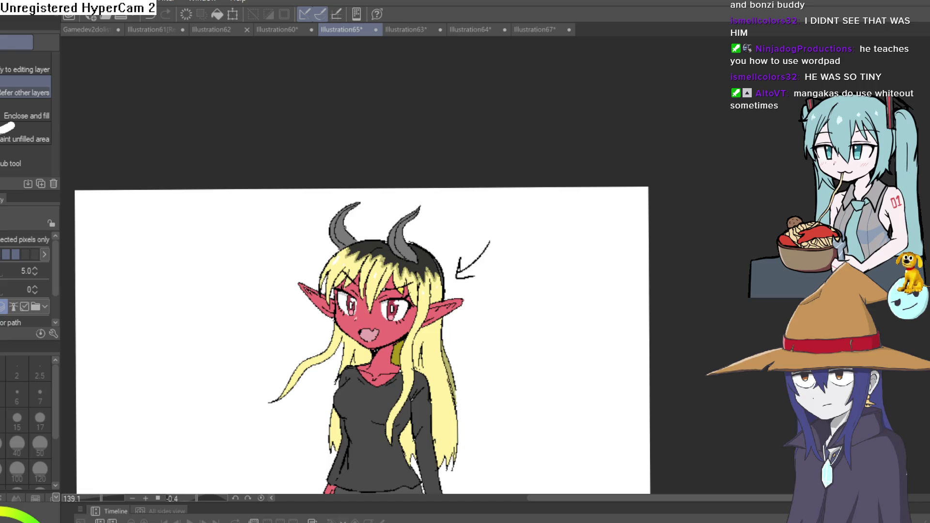
Switch to Illustration64's Thrall drawing, zoom in on his necklace and select the pen
click(533, 30)
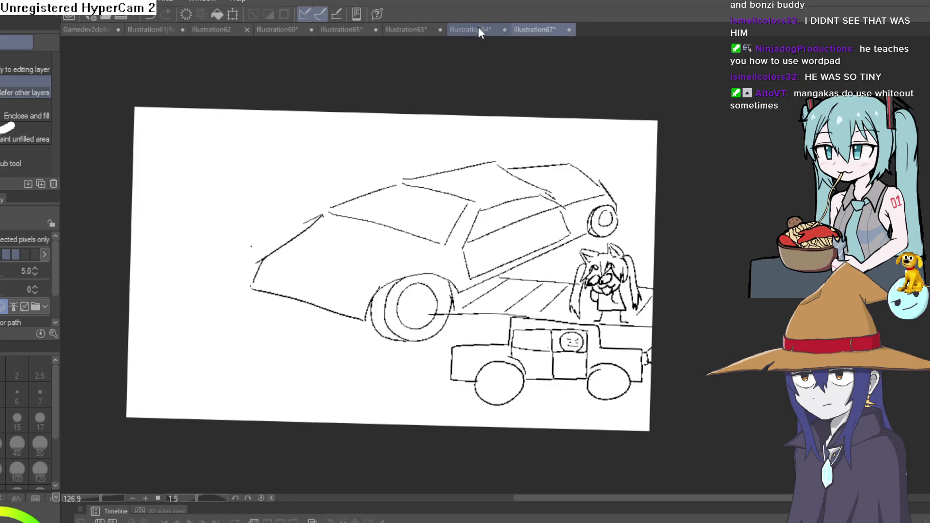
click(479, 30)
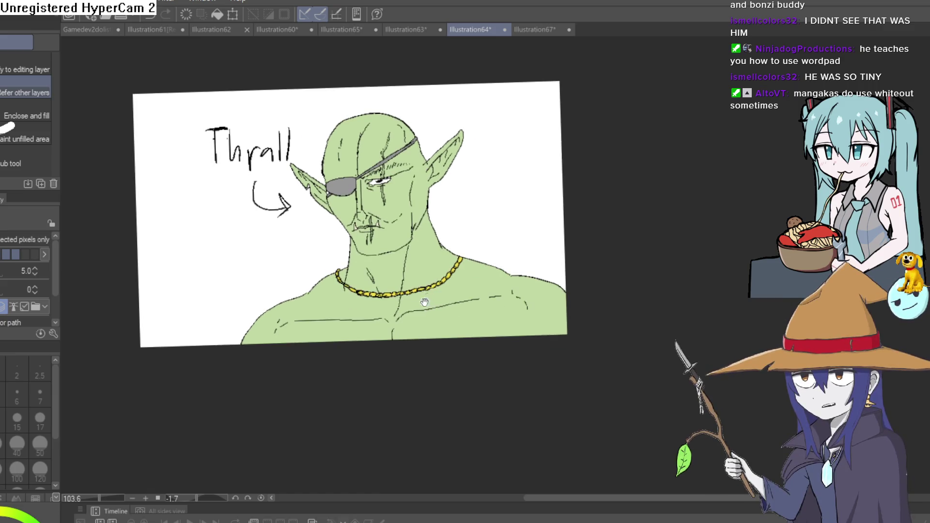
scroll(351, 267, up, 5)
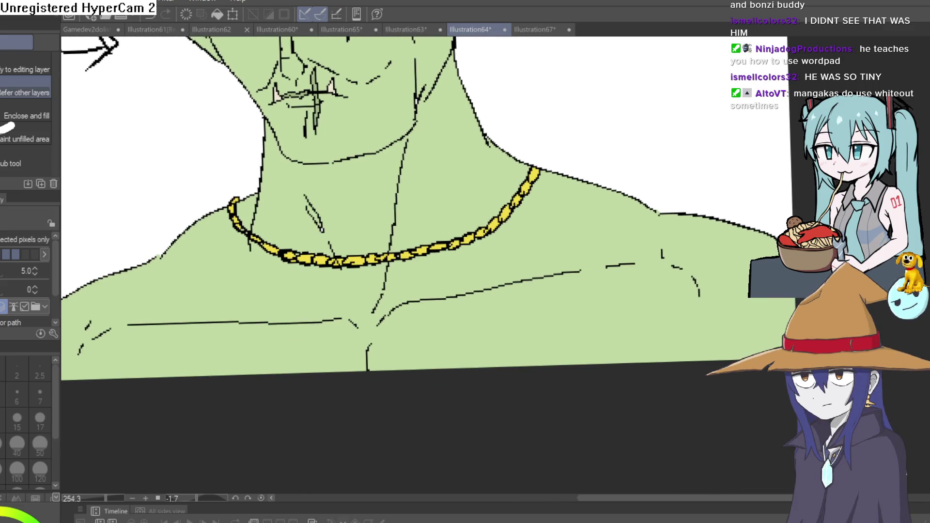
key(p)
mouse_move(368, 265)
mouse_down()
mouse_move(452, 189)
mouse_move(513, 169)
mouse_up()
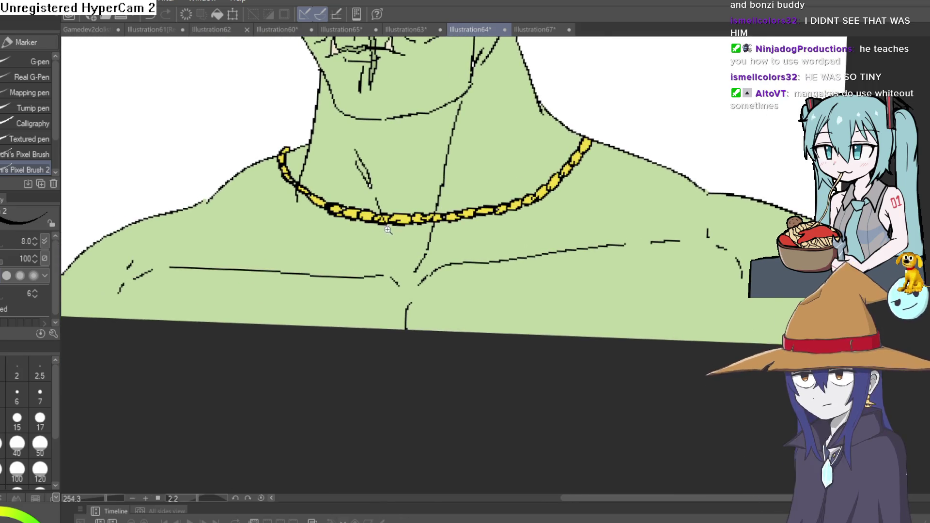
Draw a round pendant outline below the necklace, undoing and redrawing until it looks right
scroll(369, 250, up, 2)
mouse_move(369, 250)
mouse_down()
mouse_move(459, 290)
mouse_move(448, 224)
mouse_up()
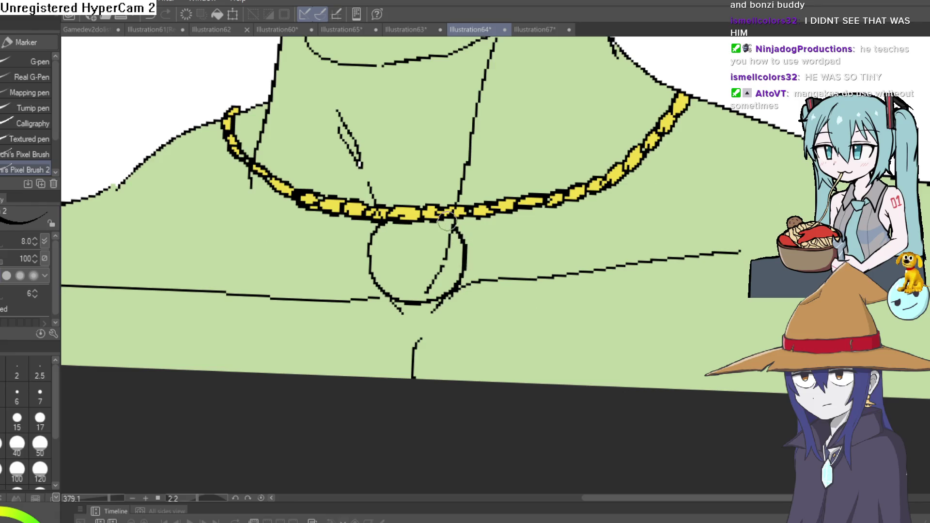
key(ctrl+z)
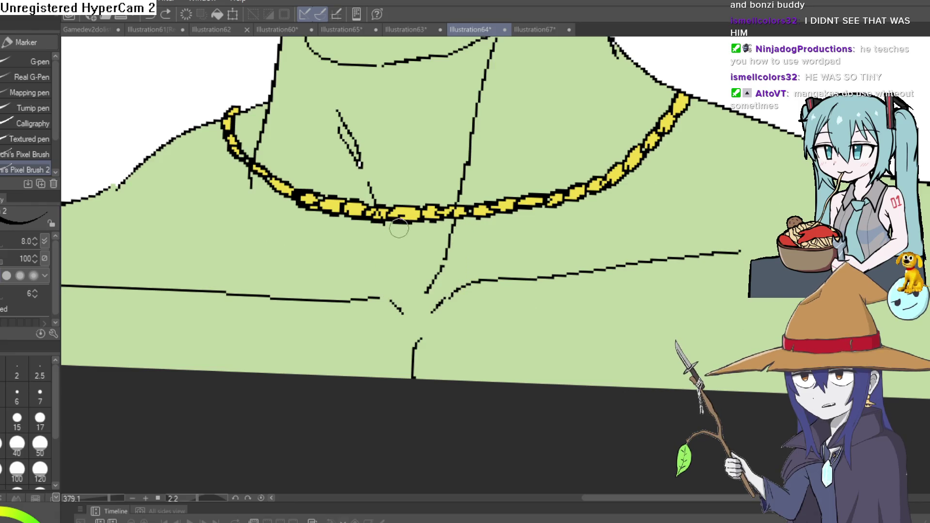
mouse_move(378, 271)
mouse_down()
mouse_move(461, 286)
mouse_move(457, 211)
mouse_up()
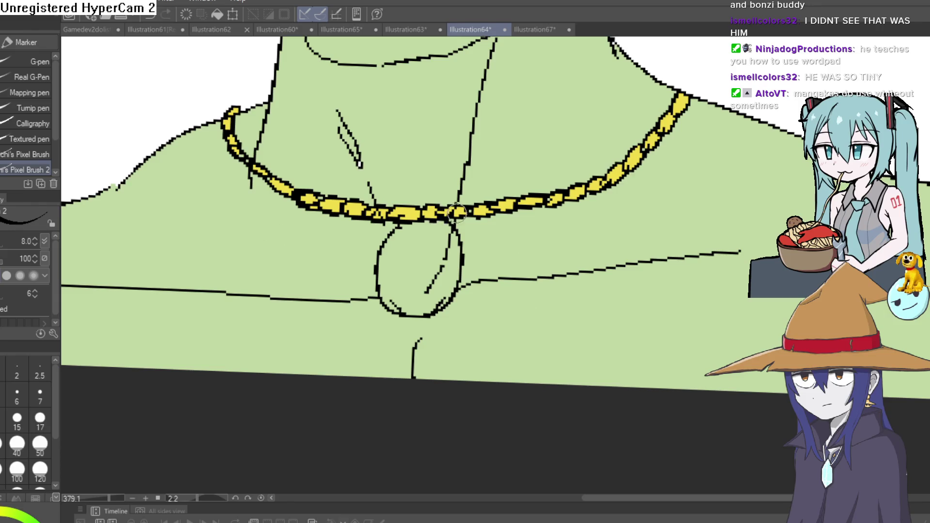
key(ctrl+z)
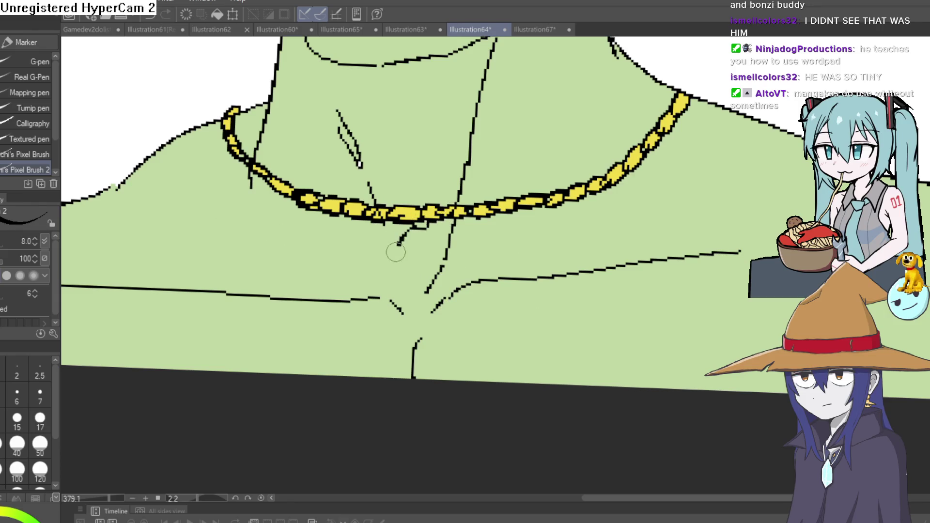
drag(398, 249, 404, 342)
mouse_move(457, 307)
mouse_down()
mouse_move(440, 237)
mouse_move(465, 322)
mouse_move(353, 313)
mouse_move(424, 227)
mouse_up()
key(ctrl+z)
key(ctrl+z)
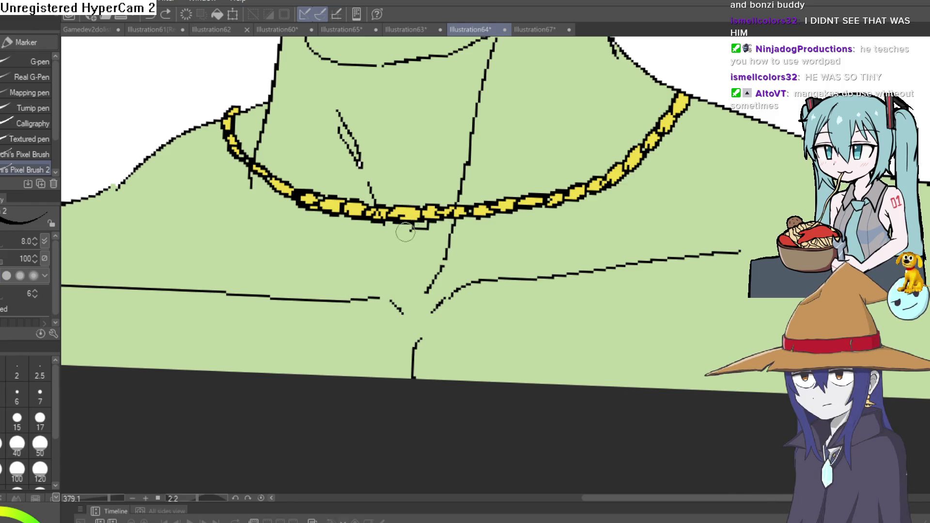
mouse_move(379, 311)
mouse_down()
mouse_move(461, 322)
mouse_move(457, 237)
mouse_up()
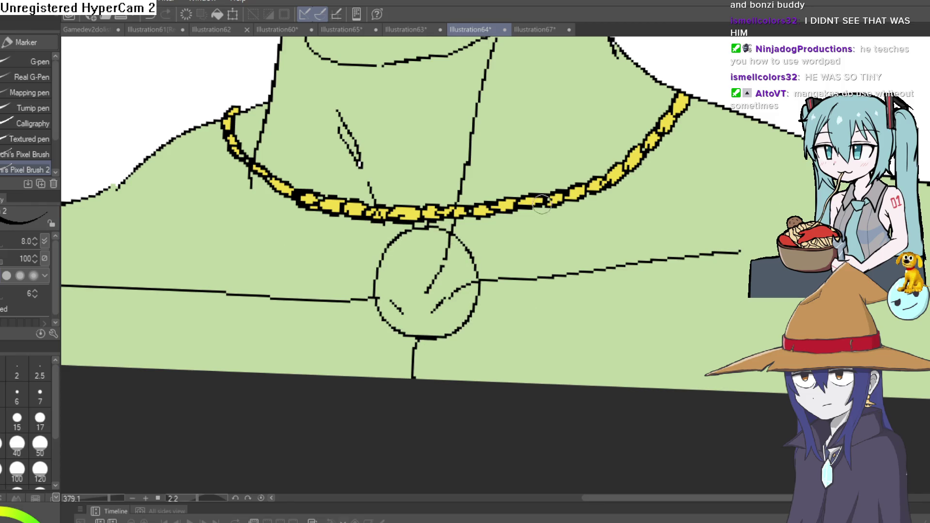
scroll(575, 225, down, 3)
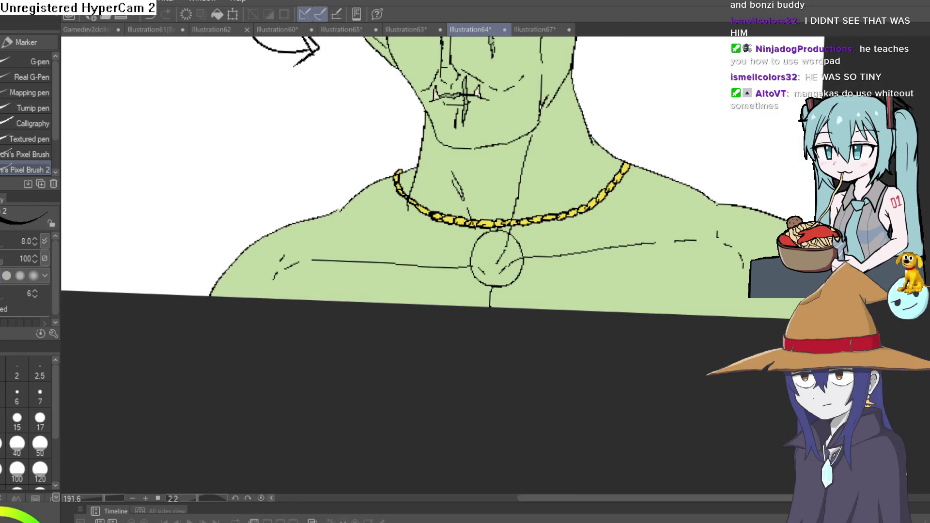
Eyedrop the necklace's yellow colour from the canvas
key(i)
scroll(530, 214, up, 5)
click(530, 213)
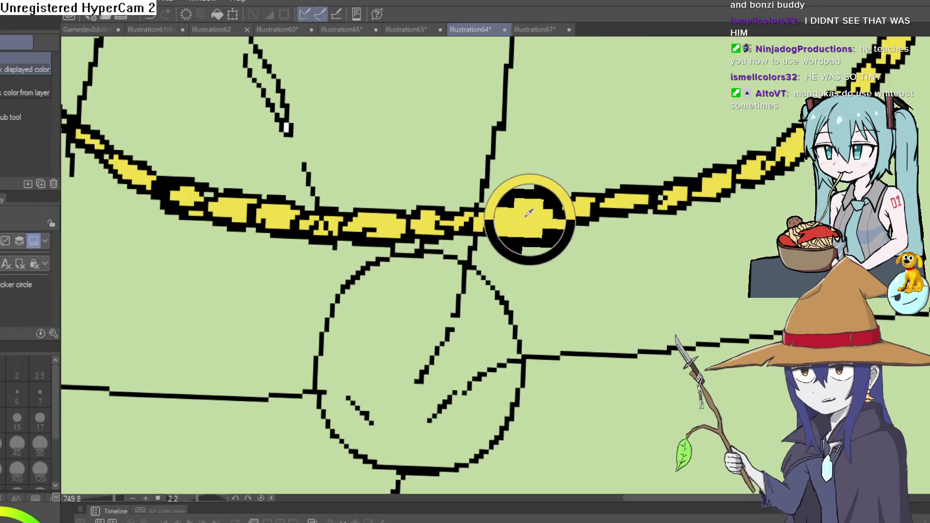
Fill the pendant with the necklace yellow and paint over the black lines inside it
key(g)
click(421, 297)
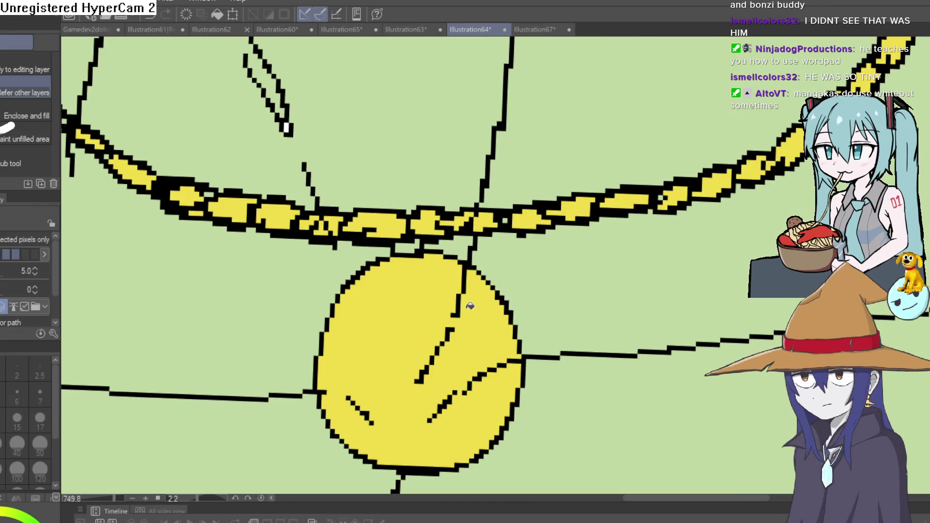
key(p)
scroll(446, 290, up, 3)
mouse_move(446, 290)
mouse_down()
mouse_move(481, 280)
mouse_move(491, 244)
mouse_up()
scroll(492, 245, down, 5)
mouse_move(402, 417)
mouse_down()
mouse_move(572, 296)
mouse_move(623, 295)
mouse_up()
drag(308, 429, 264, 371)
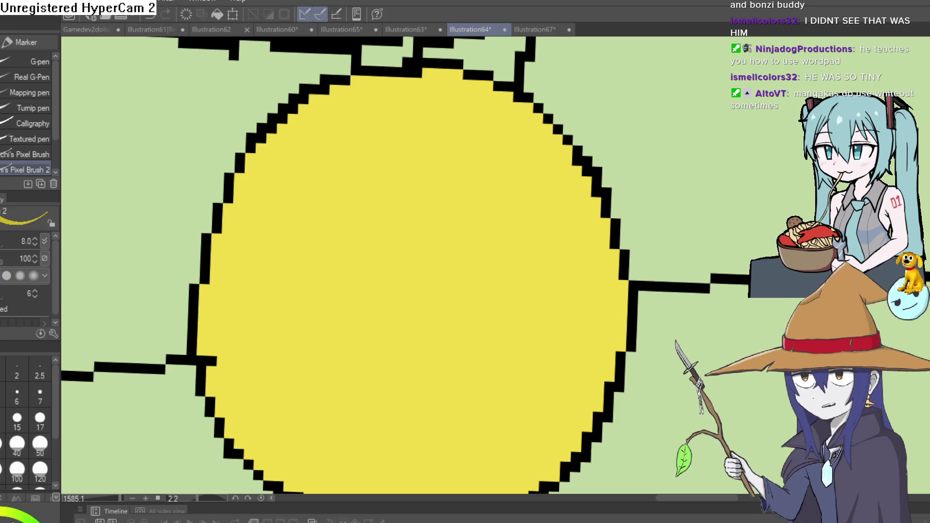
Add a darker yellow shading strip along the pendant's right edge
mouse_move(502, 83)
mouse_down()
mouse_move(504, 108)
mouse_move(575, 235)
mouse_move(544, 436)
mouse_move(590, 279)
mouse_move(514, 342)
mouse_up()
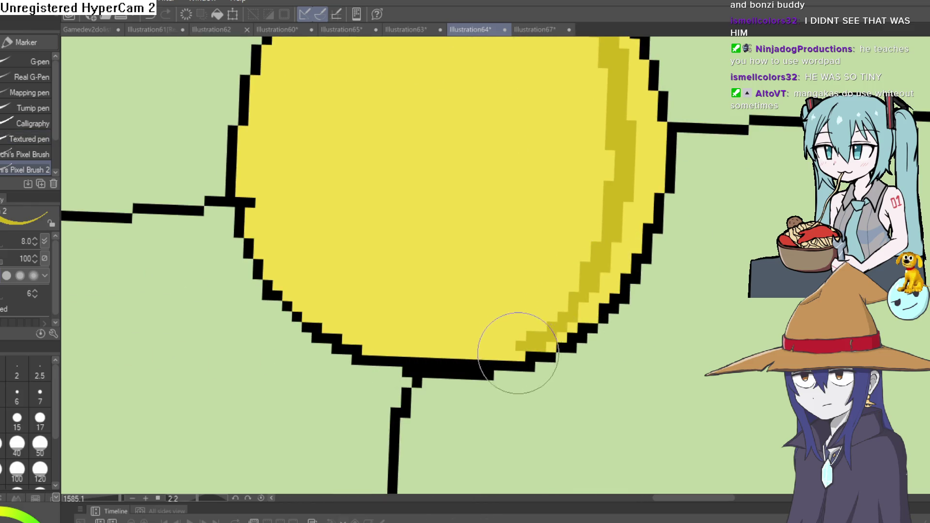
key(g)
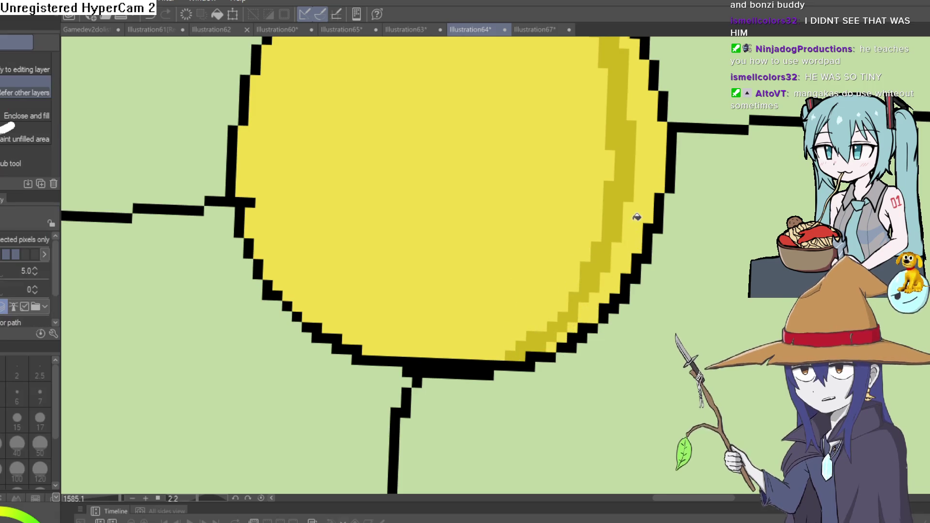
click(633, 214)
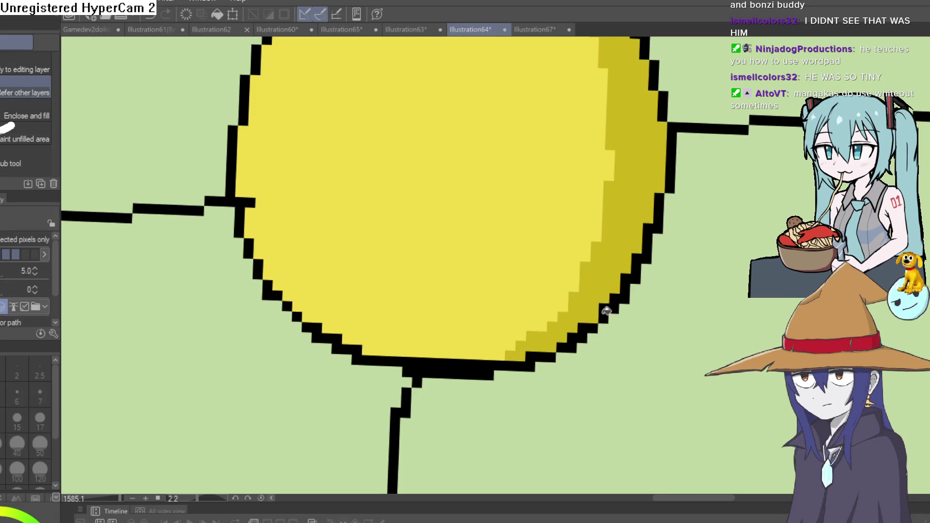
scroll(604, 313, down, 3)
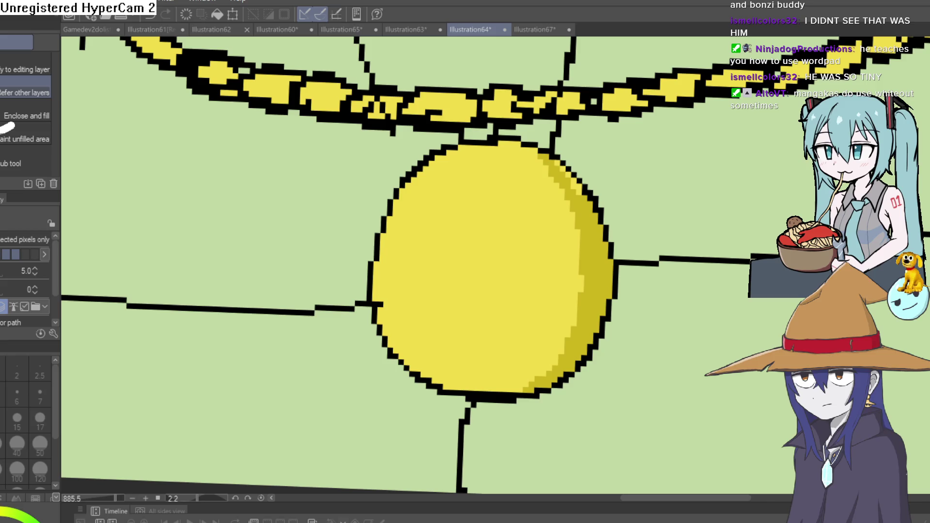
Dab two small pale highlights onto the gold pendant
key(p)
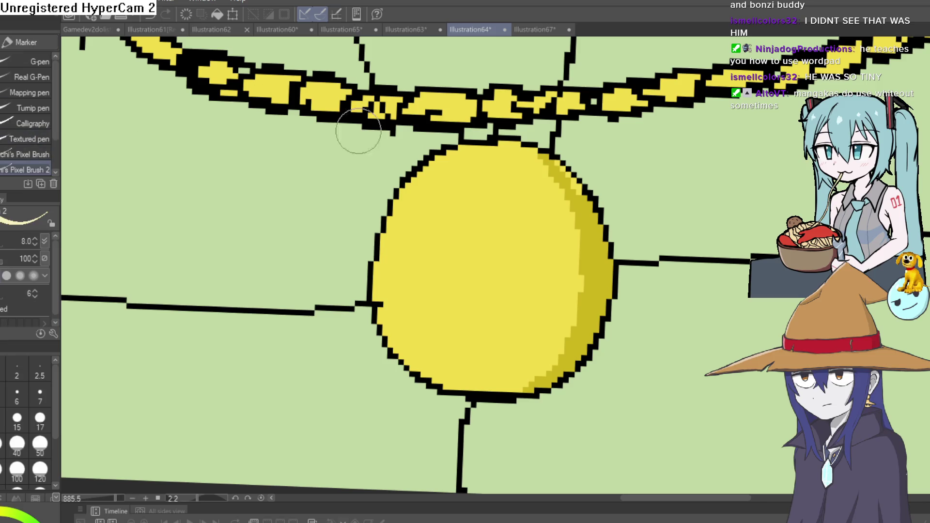
drag(446, 196, 429, 223)
drag(431, 293, 428, 318)
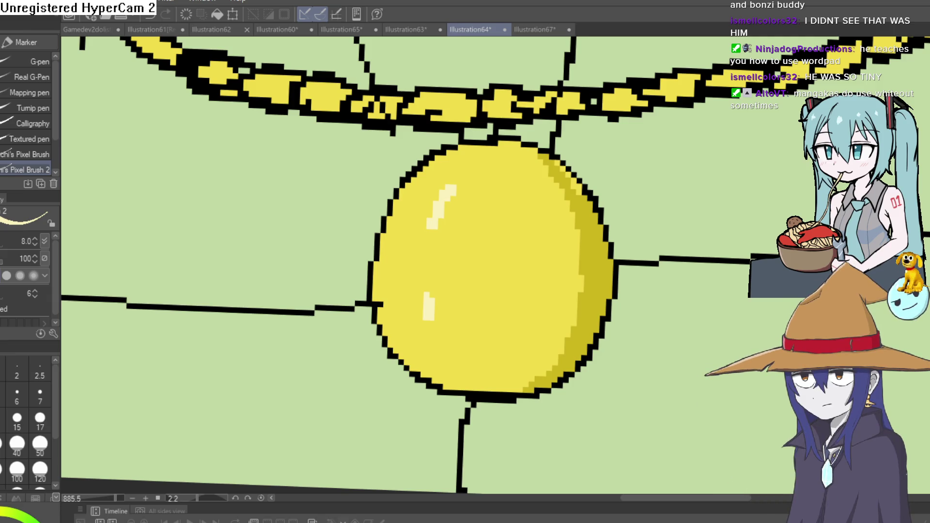
scroll(702, 345, down, 6)
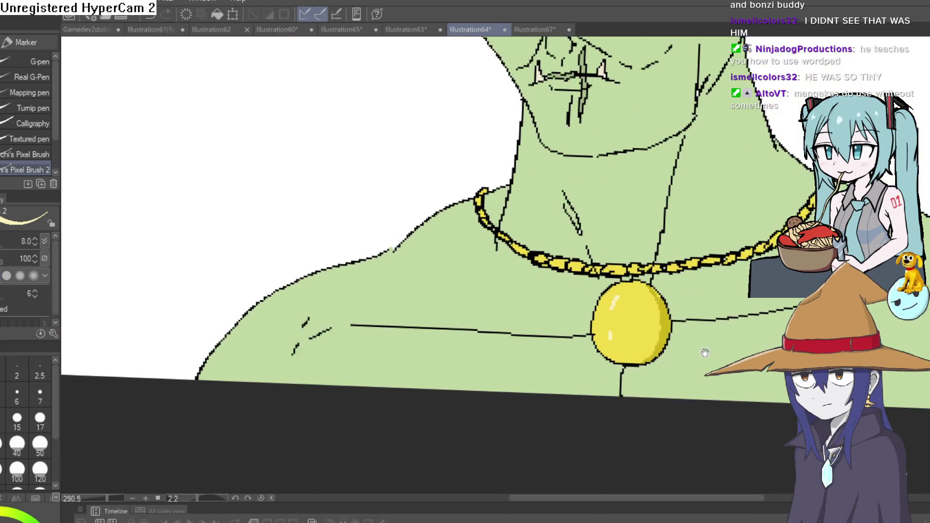
scroll(498, 357, up, 3)
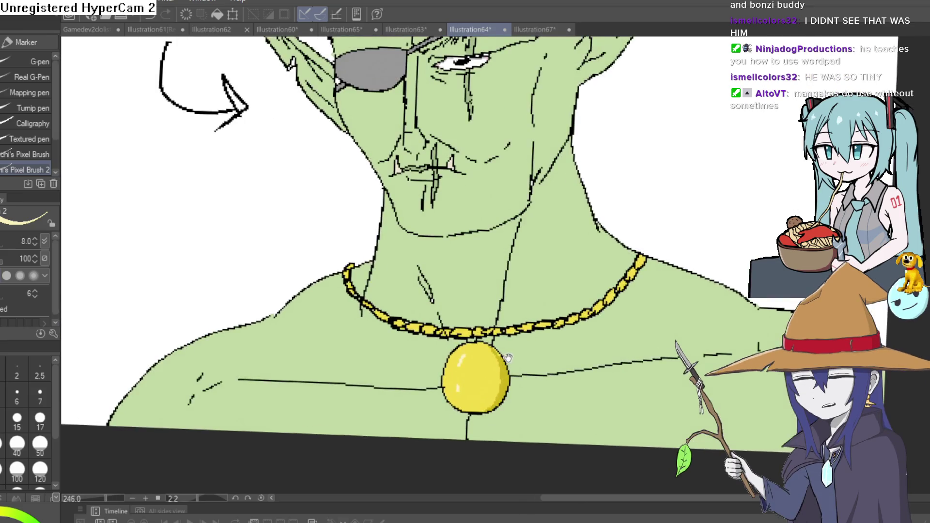
scroll(573, 283, down, 3)
Rotate and zoom the canvas out to review the whole Thrall drawing
mouse_move(573, 283)
mouse_down()
mouse_move(588, 301)
mouse_move(704, 196)
mouse_up()
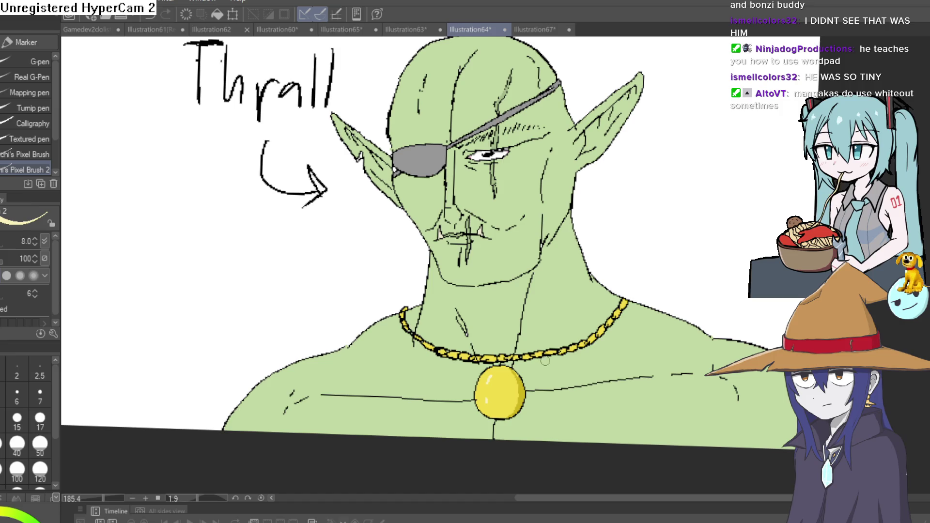
scroll(541, 361, down, 2)
mouse_move(571, 330)
mouse_down()
mouse_move(595, 301)
mouse_move(607, 307)
mouse_move(592, 266)
mouse_move(594, 288)
mouse_move(663, 239)
mouse_up()
scroll(607, 307, down, 2)
mouse_move(624, 268)
mouse_down()
mouse_move(627, 296)
mouse_move(620, 274)
mouse_move(624, 284)
mouse_up()
scroll(576, 310, up, 10)
scroll(628, 275, down, 6)
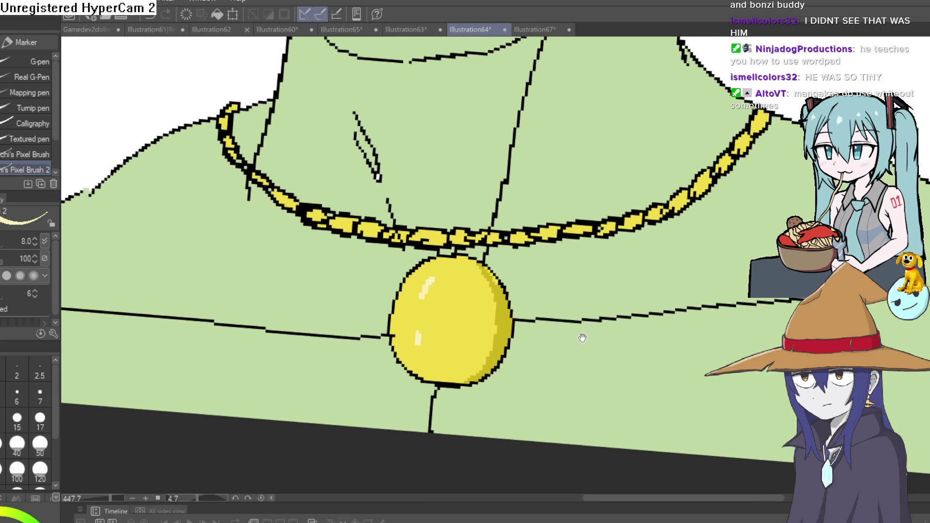
scroll(613, 295, down, 4)
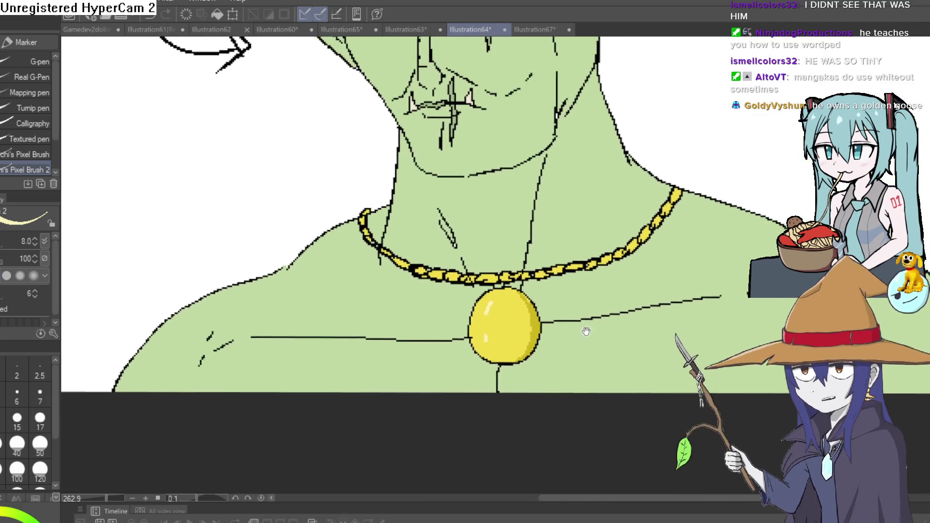
drag(586, 331, 561, 346)
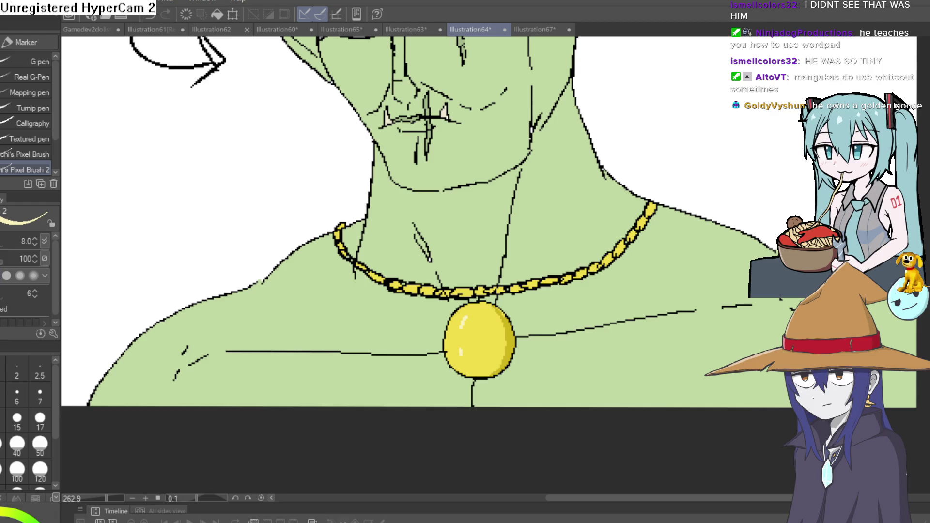
scroll(712, 160, down, 5)
drag(623, 280, 629, 267)
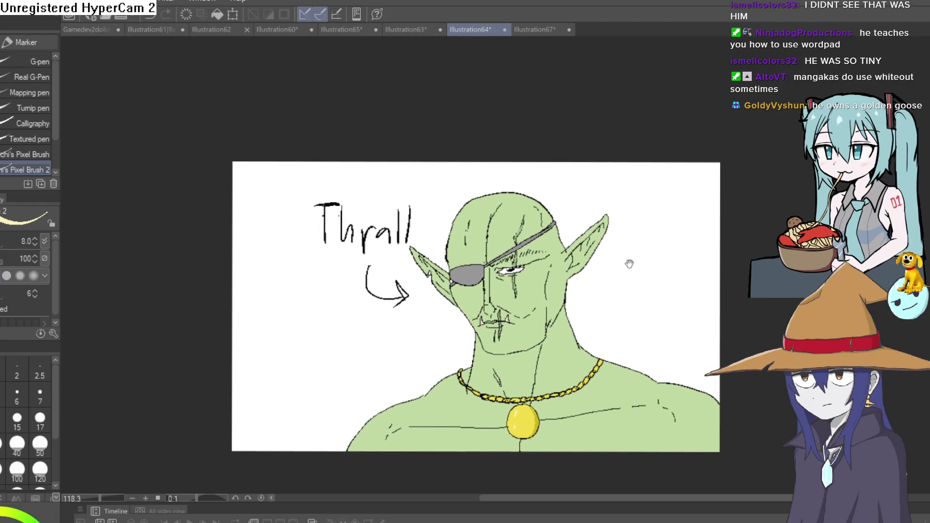
Return to the demon girl in Illustration65 and centre the view on her face and torso
click(410, 31)
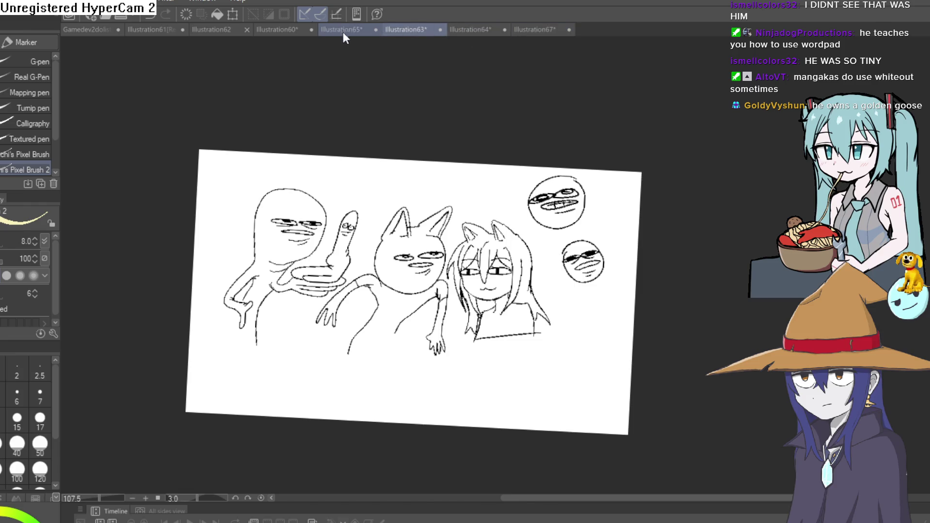
click(342, 30)
drag(436, 240, 428, 195)
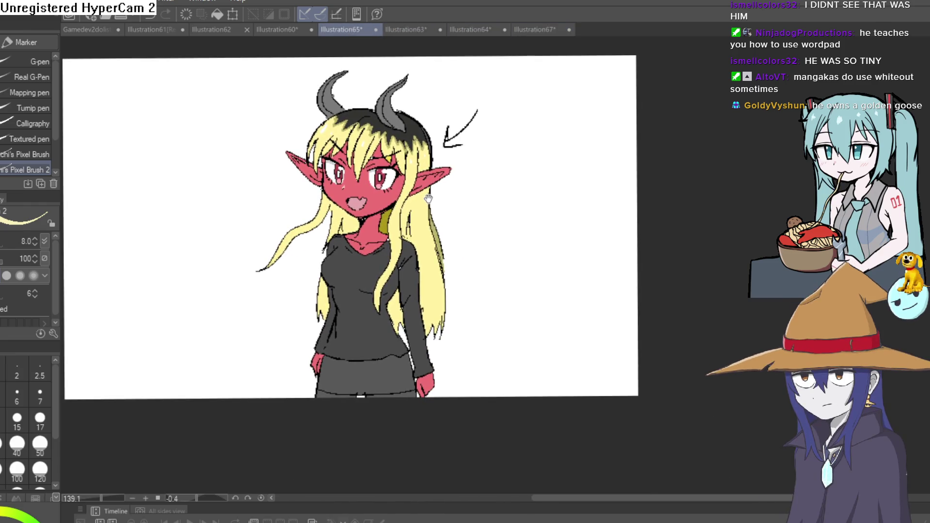
scroll(347, 266, up, 5)
scroll(394, 273, down, 2)
mouse_move(436, 301)
mouse_down()
mouse_move(425, 249)
mouse_move(419, 352)
mouse_move(419, 321)
mouse_up()
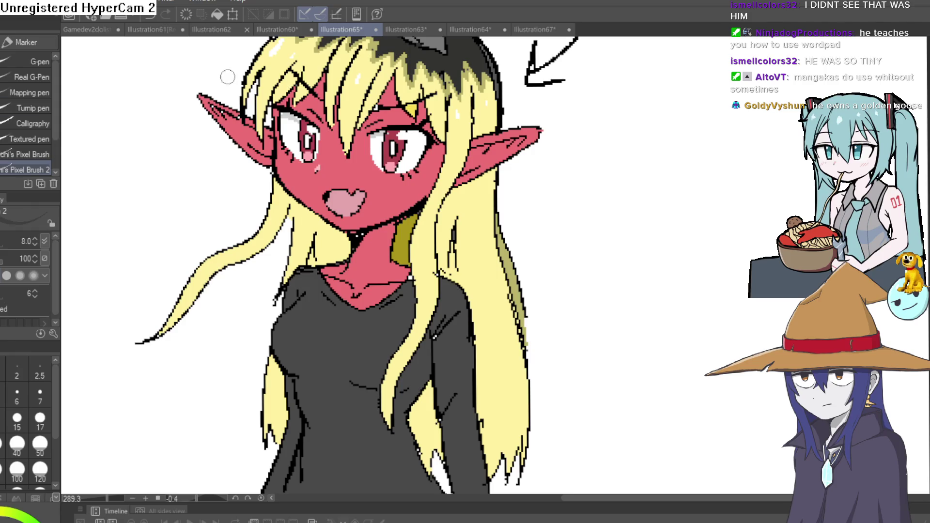
scroll(236, 305, up, 5)
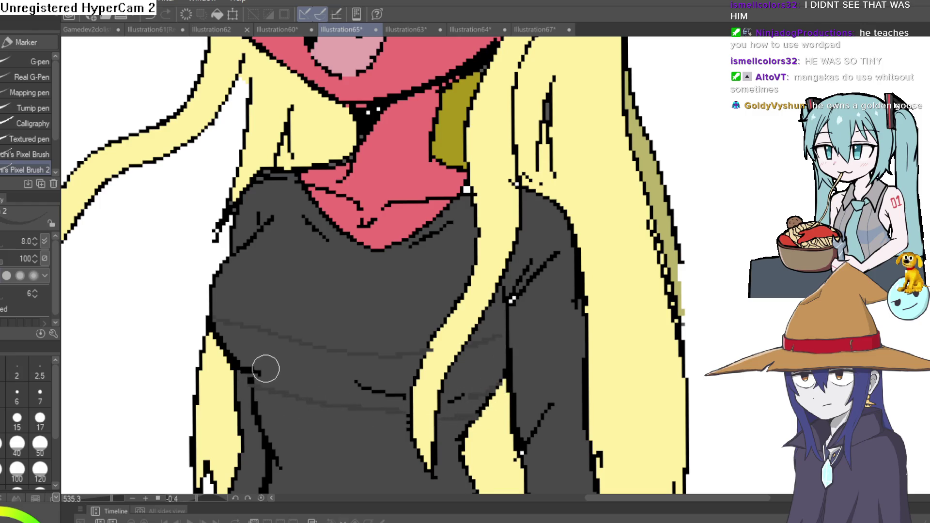
key(g)
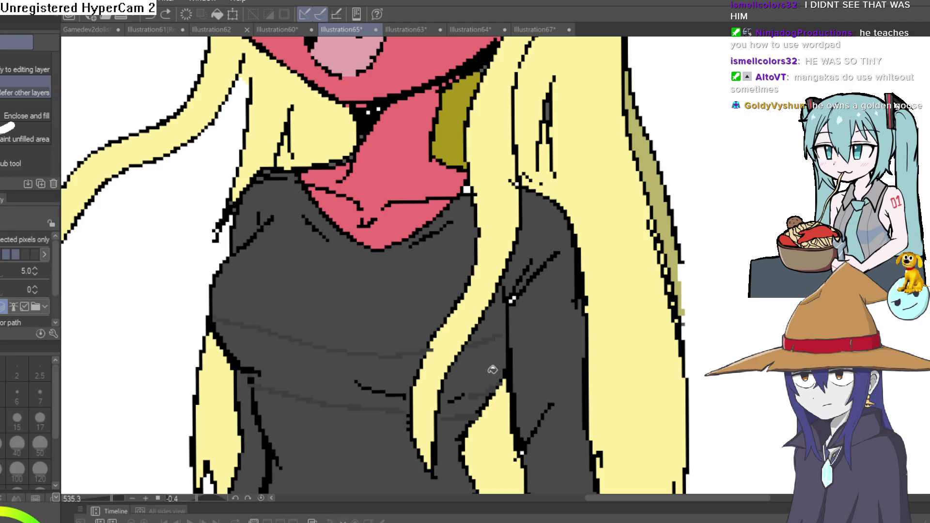
Fill the grey stair-step sweater strokes darker, lowering the fill gap setting from 10.0 to 2.0
key(p)
scroll(532, 312, up, 5)
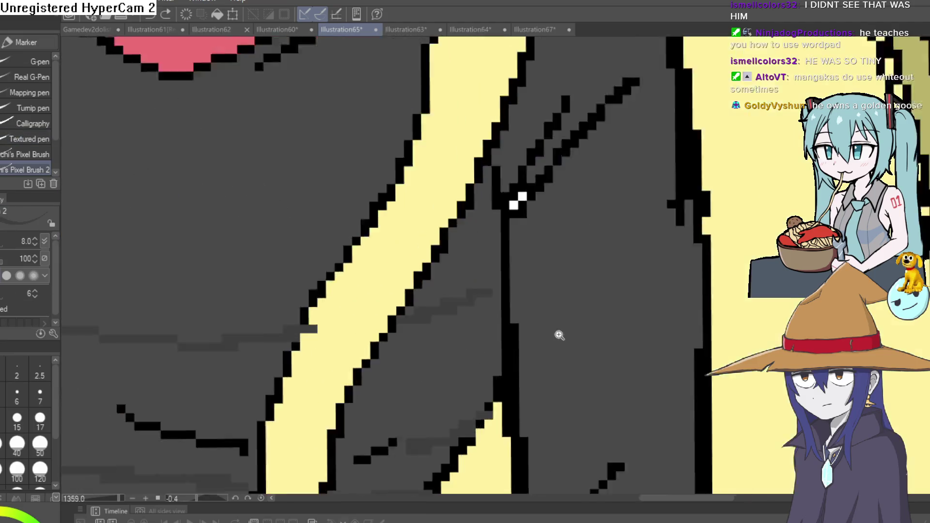
drag(492, 268, 720, 228)
drag(291, 348, 461, 355)
drag(272, 300, 440, 304)
scroll(368, 318, down, 3)
scroll(405, 368, up, 3)
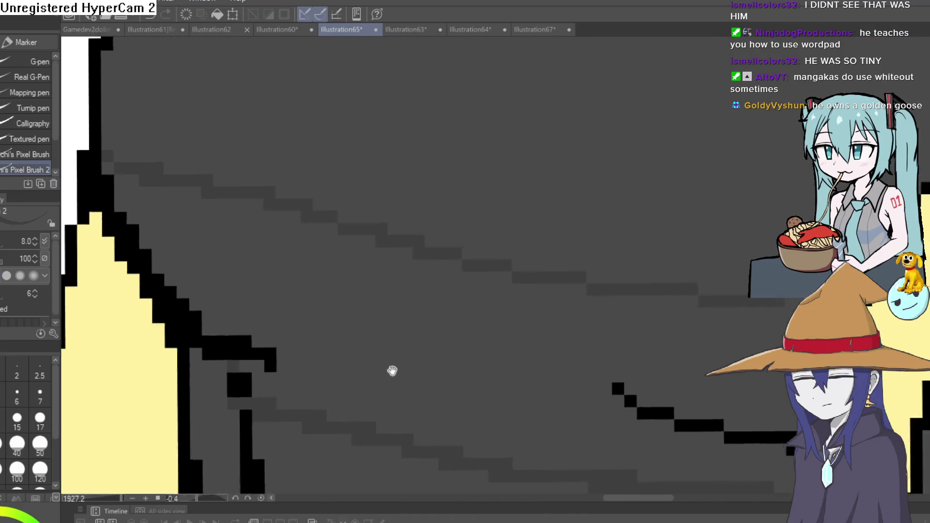
key(g)
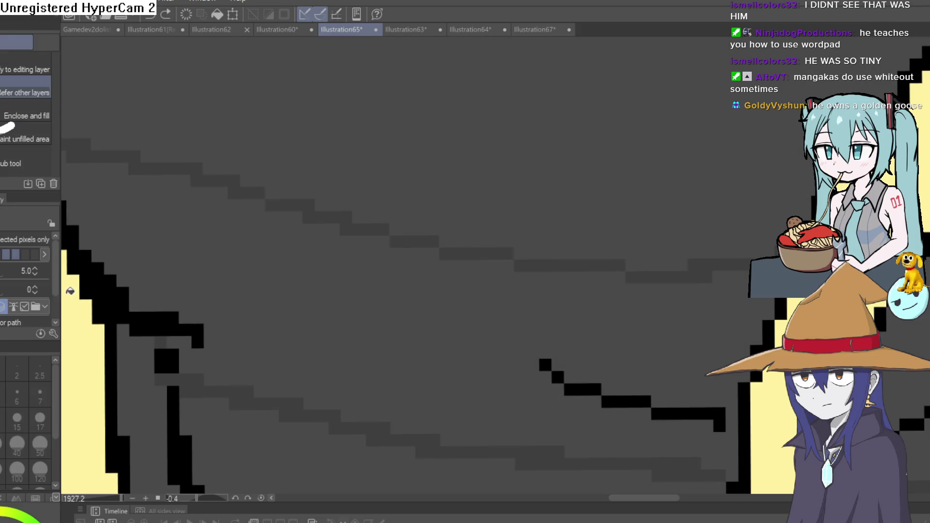
click(35, 268)
click(329, 296)
key(ctrl+z)
click(35, 274)
click(35, 274)
click(318, 296)
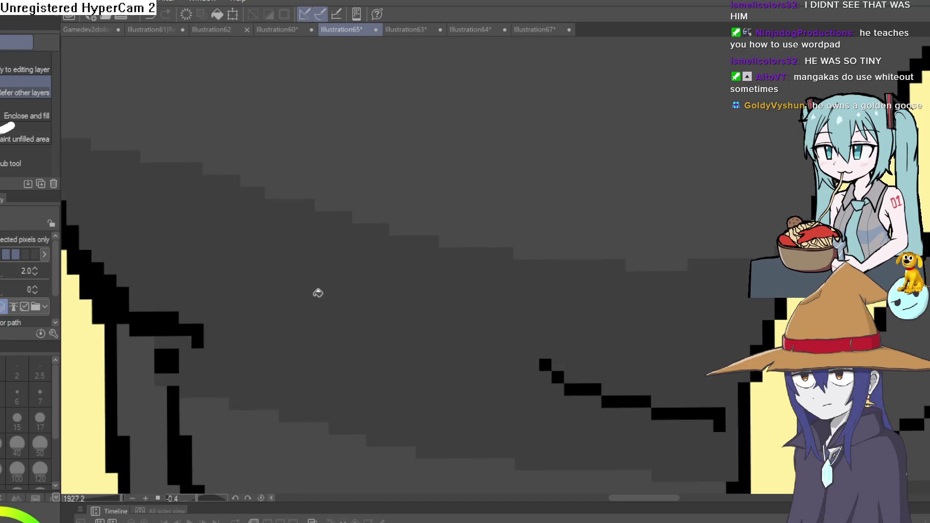
Fill the waistband area above the grey line, first darker, then lighter
scroll(363, 332, down, 3)
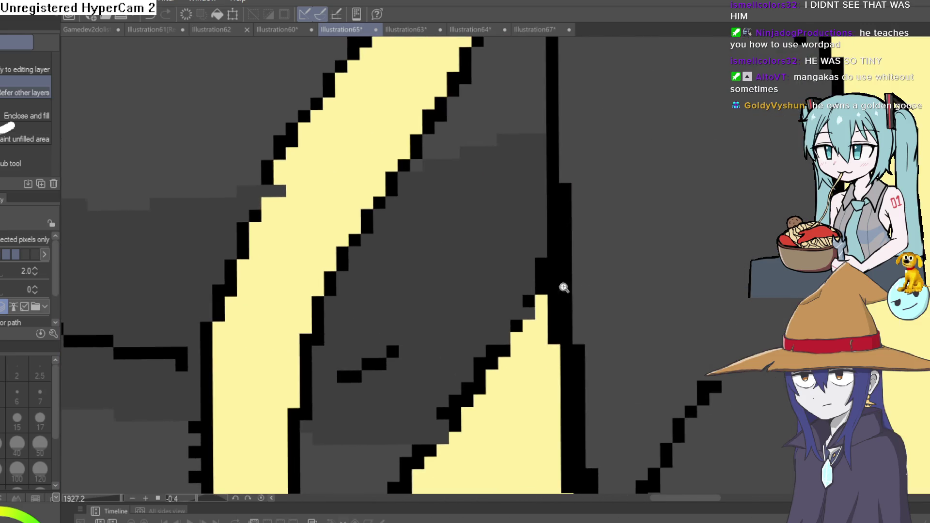
scroll(646, 354, down, 2)
scroll(646, 355, down, 5)
scroll(528, 197, up, 3)
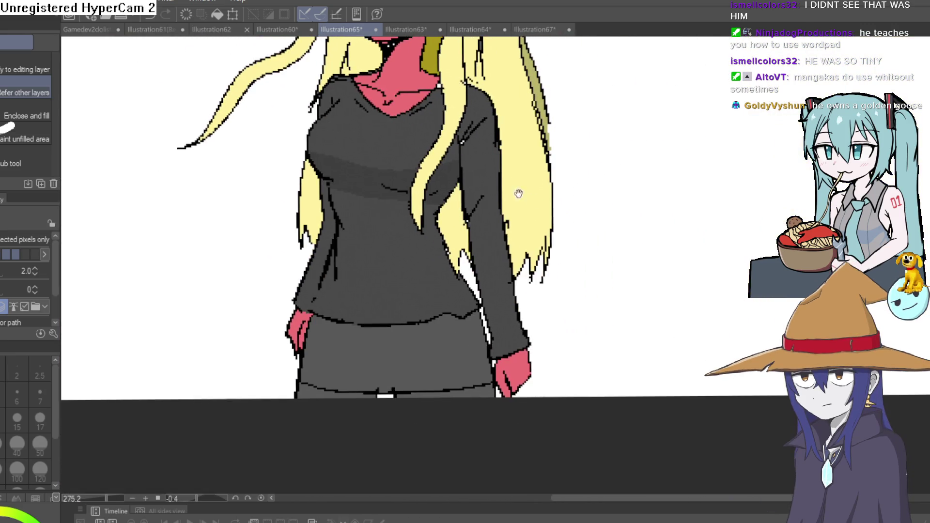
key(p)
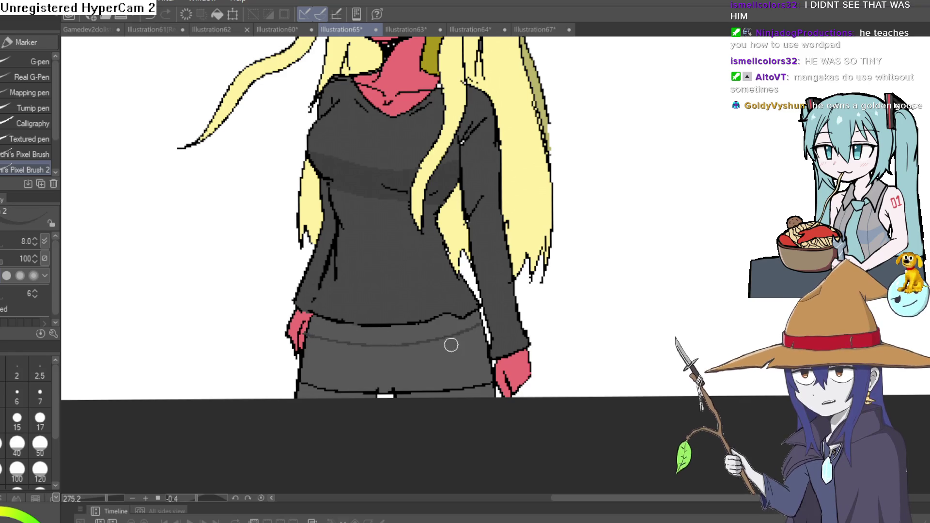
key(g)
click(438, 321)
scroll(454, 335, down, 1)
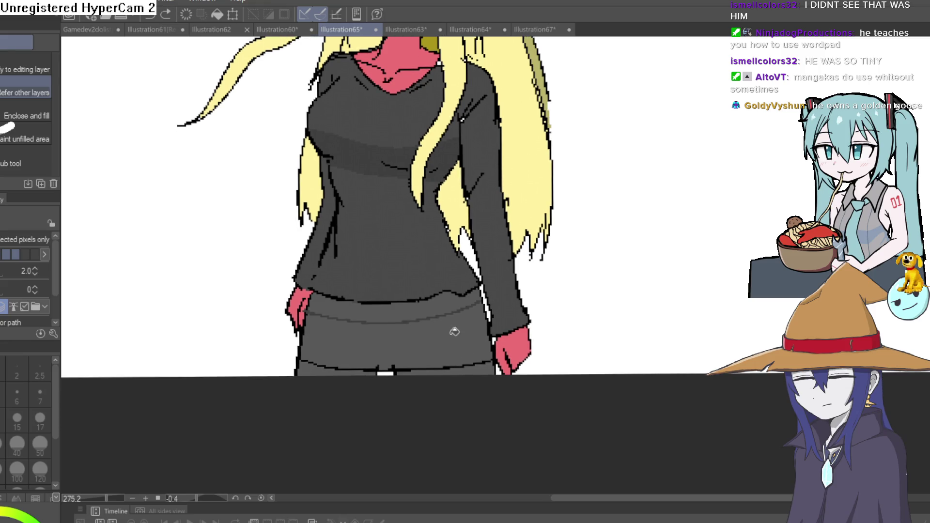
click(455, 324)
Draw a grey line along the waistband and fill the strip darker grey
key(p)
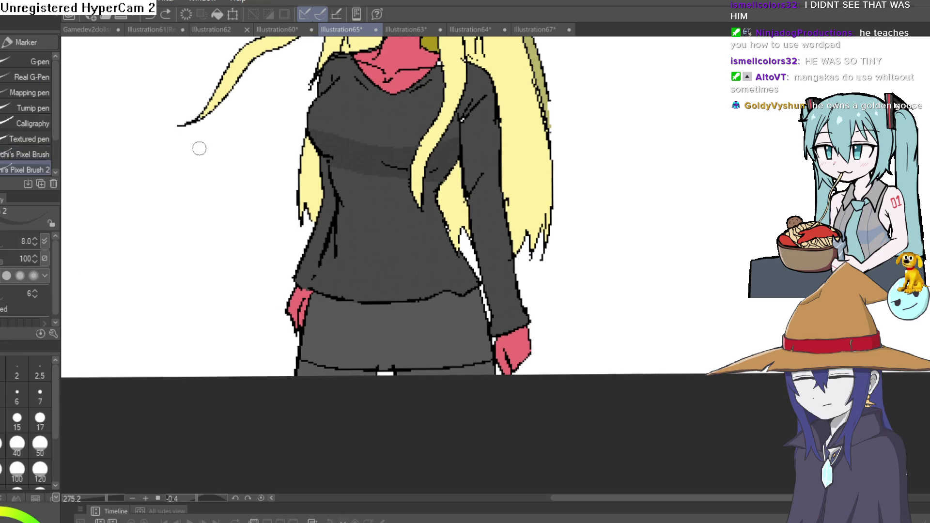
scroll(491, 296, up, 4)
mouse_move(424, 274)
mouse_down()
mouse_move(176, 297)
mouse_move(93, 270)
mouse_up()
key(g)
click(131, 271)
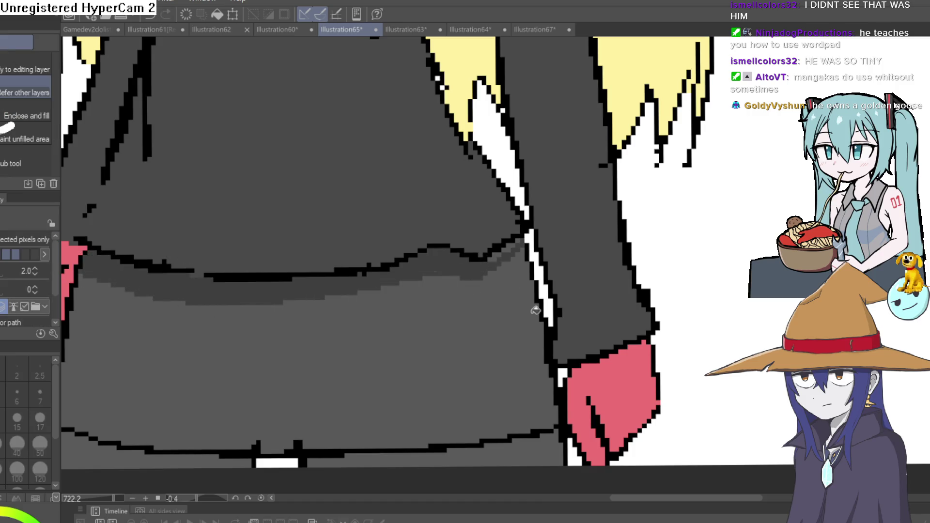
scroll(517, 312, down, 2)
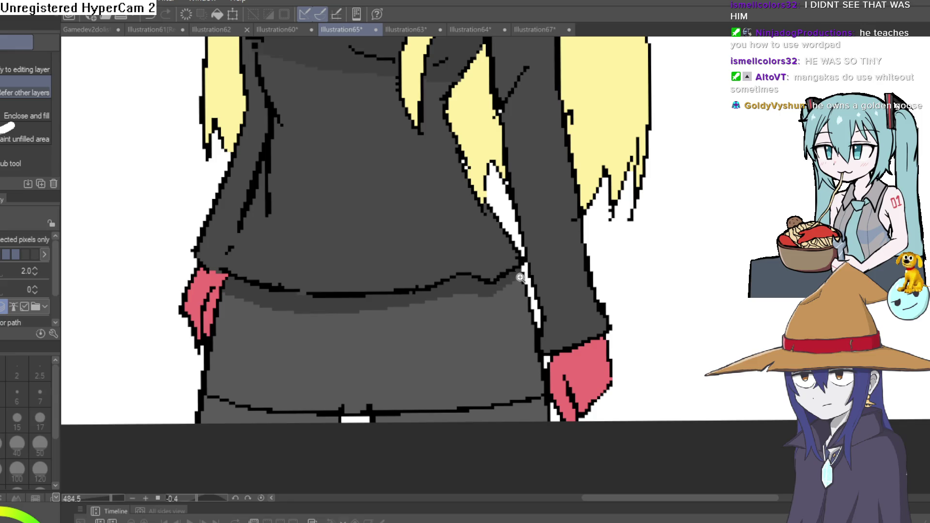
scroll(522, 277, down, 2)
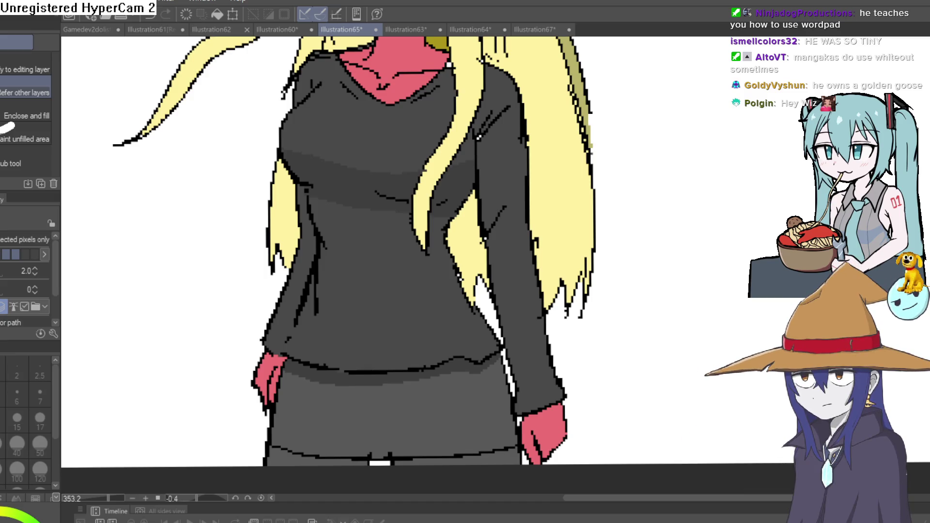
scroll(654, 141, down, 5)
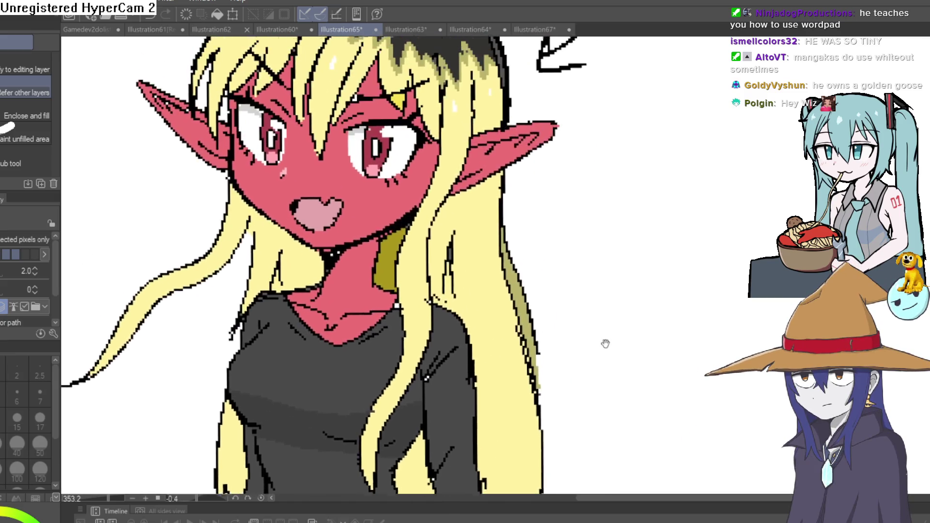
Reset the canvas view to show the whole girl, then open the Nixie drawing Illustration60
mouse_move(604, 260)
mouse_down()
mouse_move(562, 280)
mouse_move(560, 249)
mouse_move(586, 222)
mouse_move(575, 212)
mouse_up()
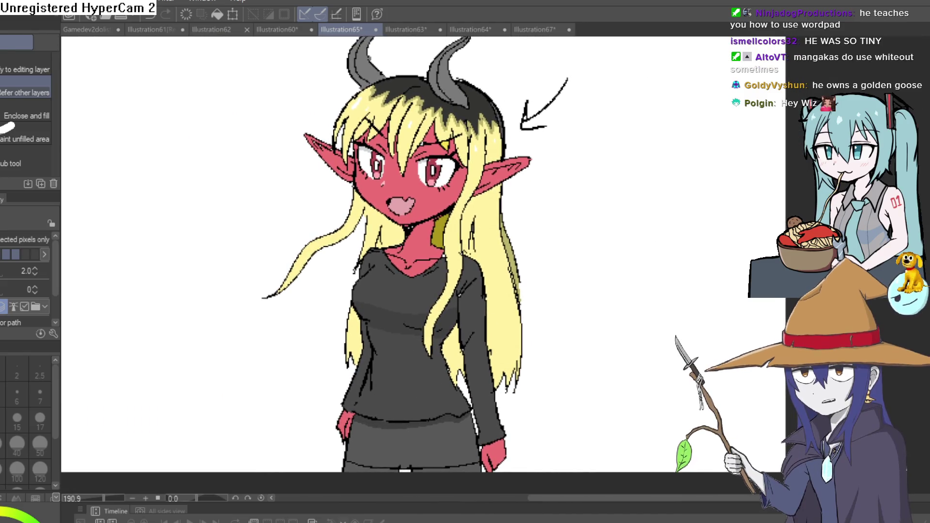
key(ctrl+alt+0)
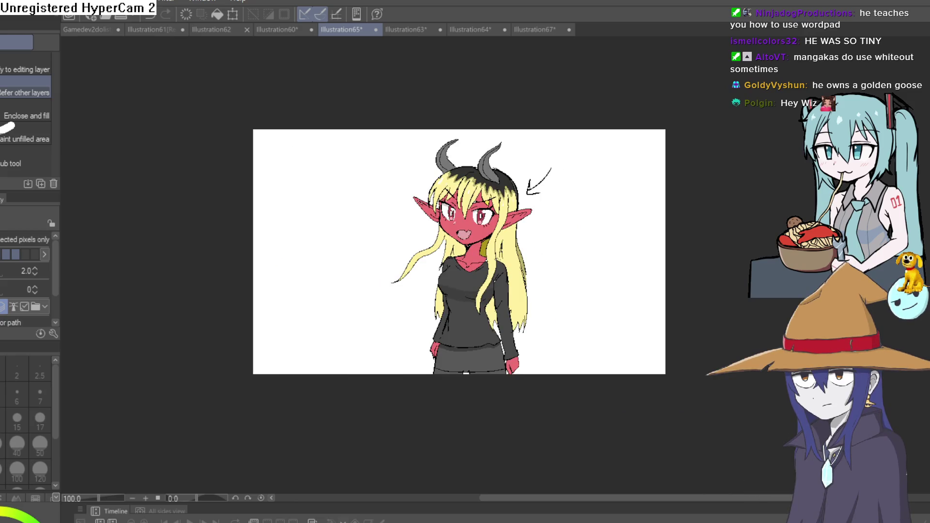
scroll(530, 314, up, 4)
scroll(530, 314, down, 2)
scroll(530, 334, up, 2)
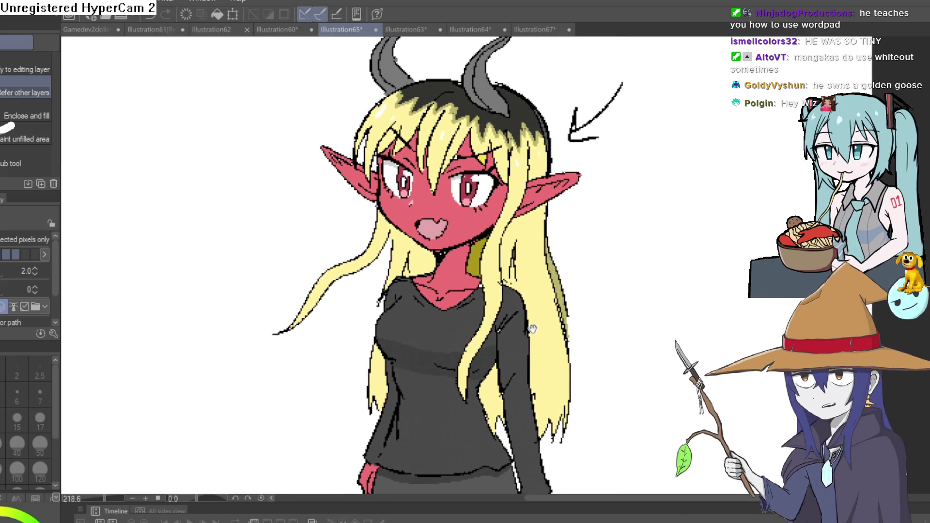
click(285, 30)
scroll(536, 289, up, 2)
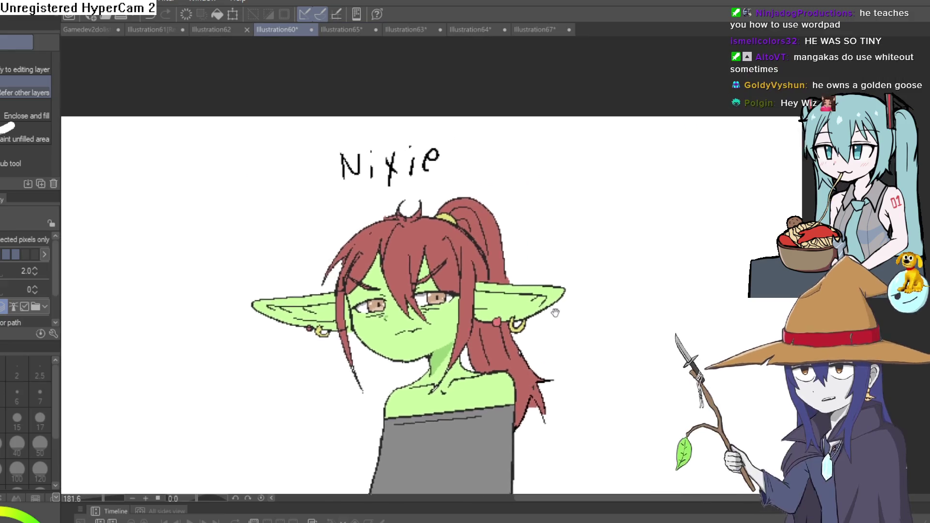
Go back to Illustration65 to view the girl's lower body, then Alt+Tab to Construct 3
drag(536, 289, 540, 311)
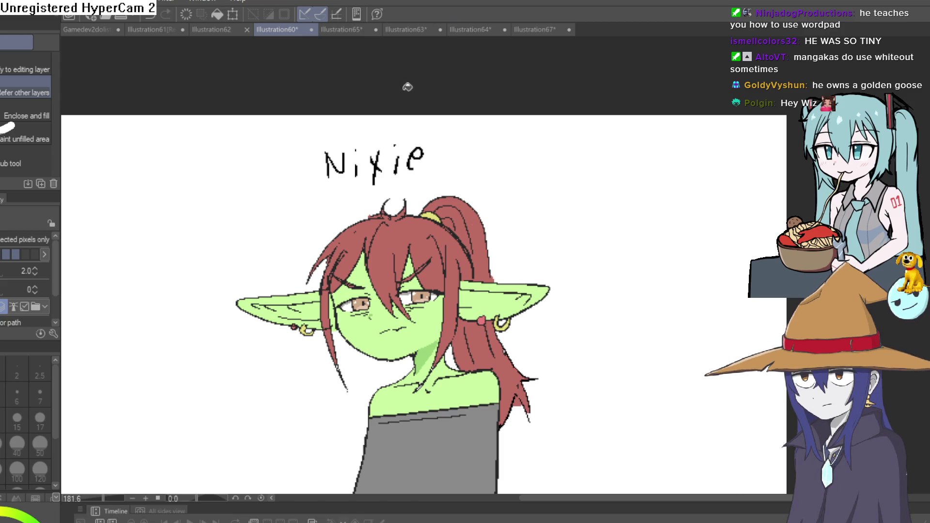
click(345, 30)
scroll(528, 283, up, 2)
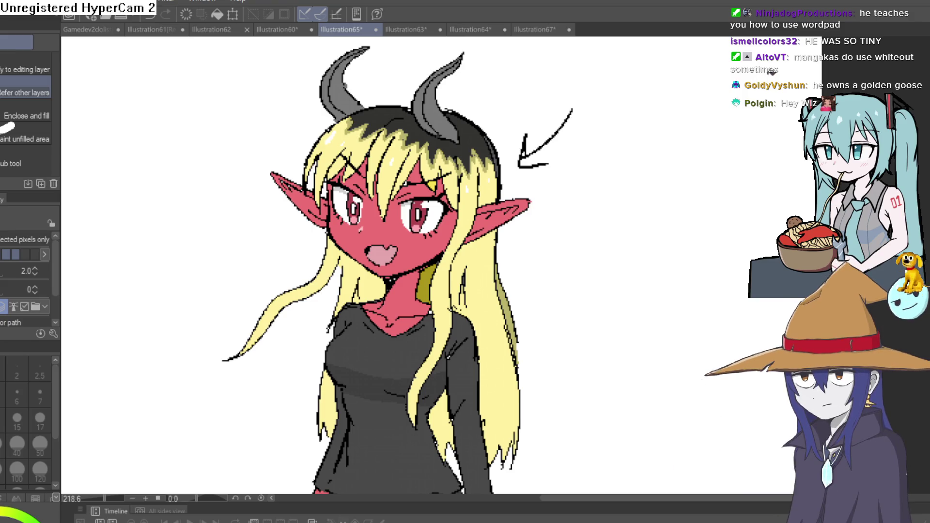
drag(565, 321, 570, 215)
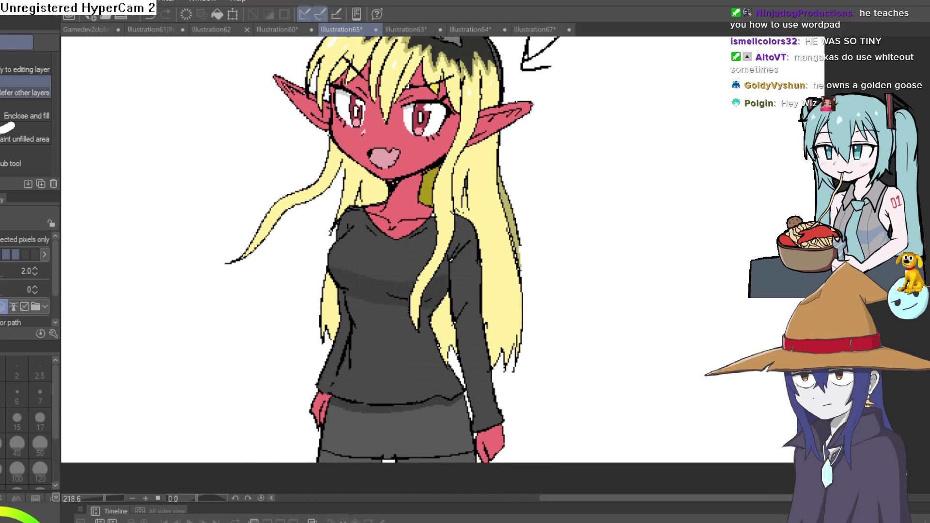
key(alt+Tab)
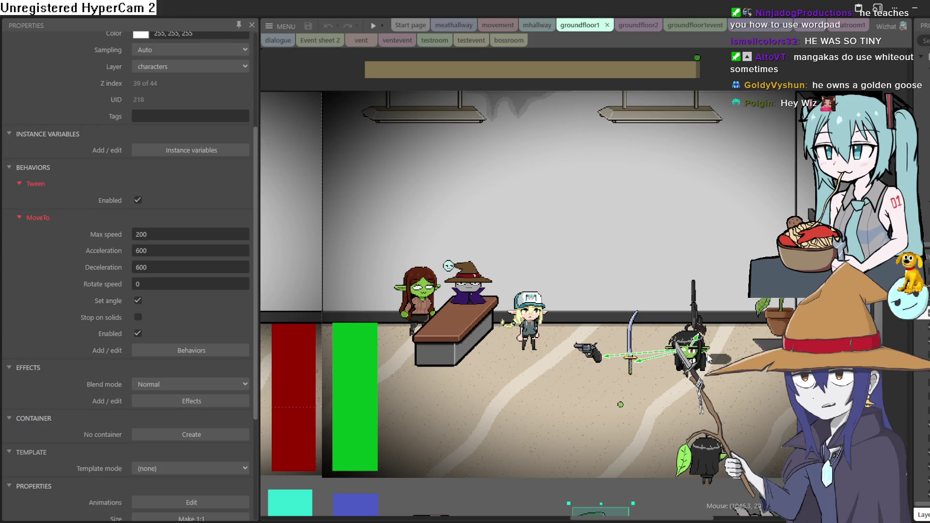
Launch a full-screen game preview and walk the goblin from the office to the elevator
mouse_move(450, 284)
mouse_down()
mouse_move(524, 330)
mouse_move(626, 297)
mouse_up()
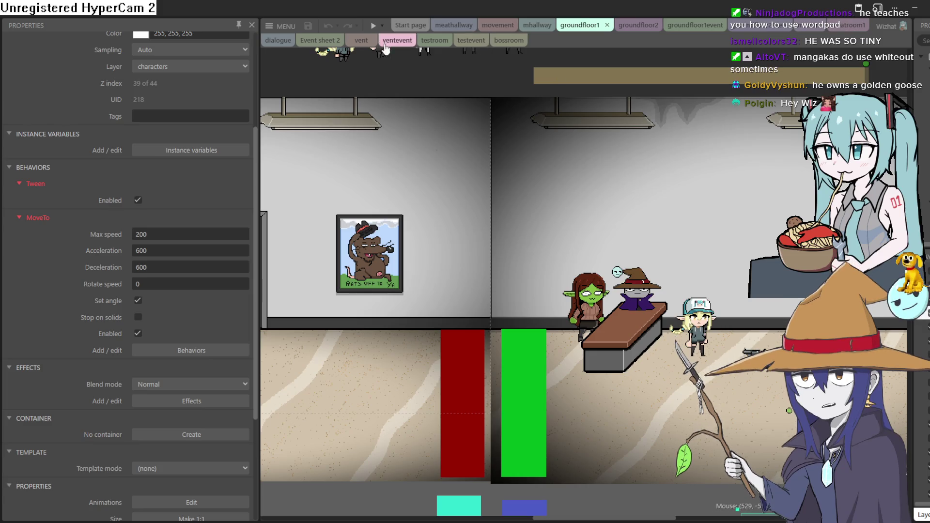
key(F5)
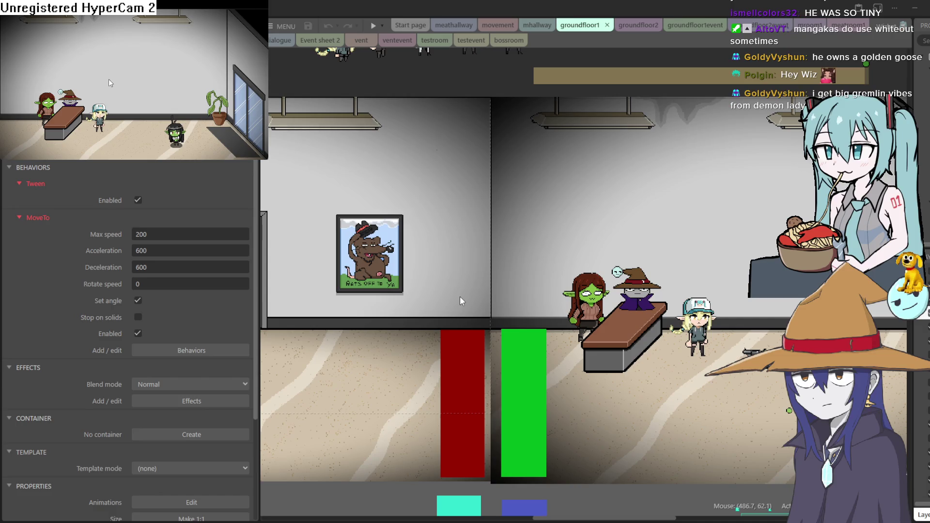
key(super+Up)
key(Left)
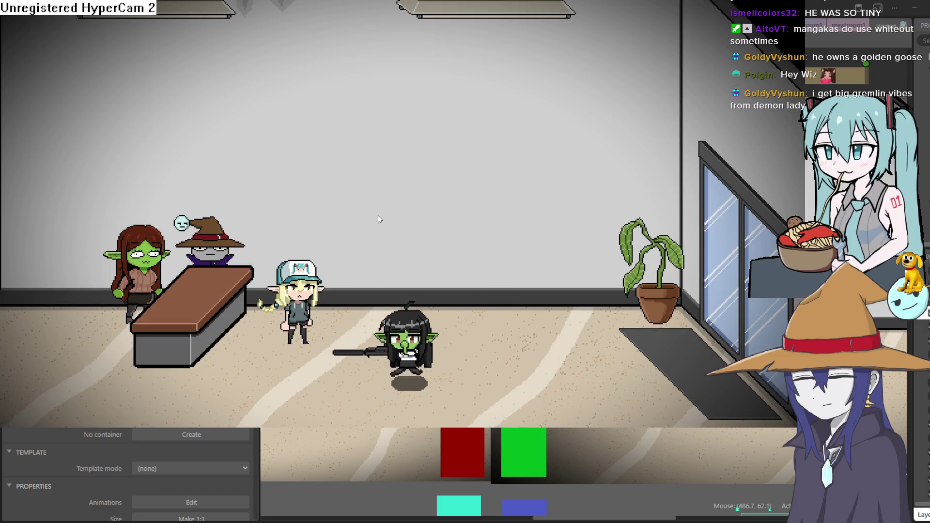
key(Left)
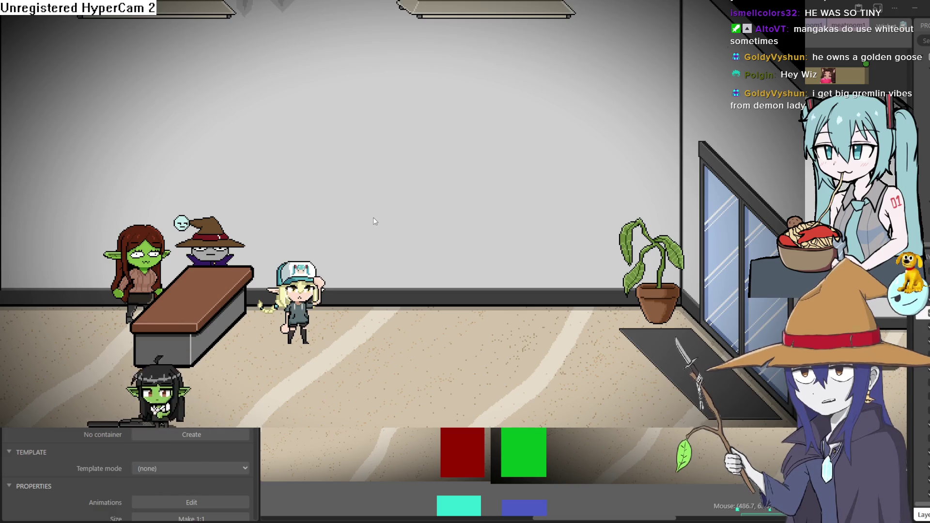
key(Left)
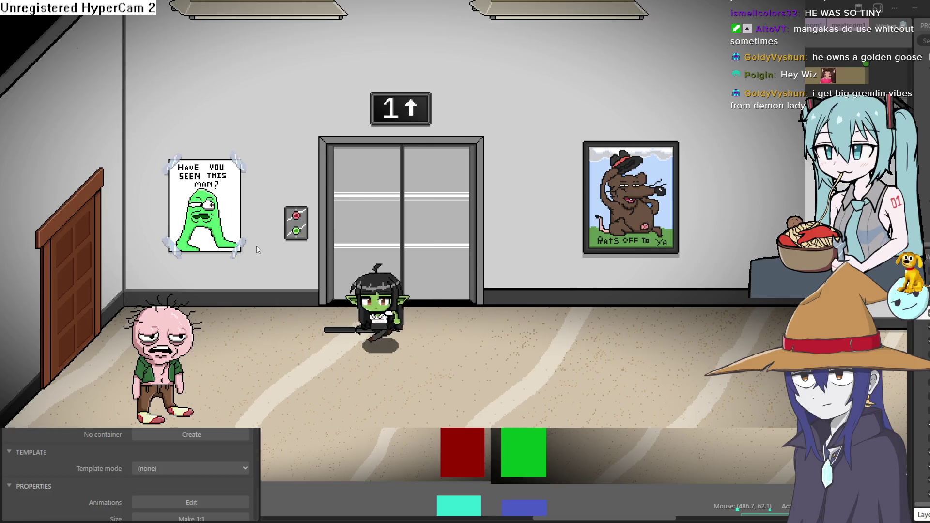
key(Up)
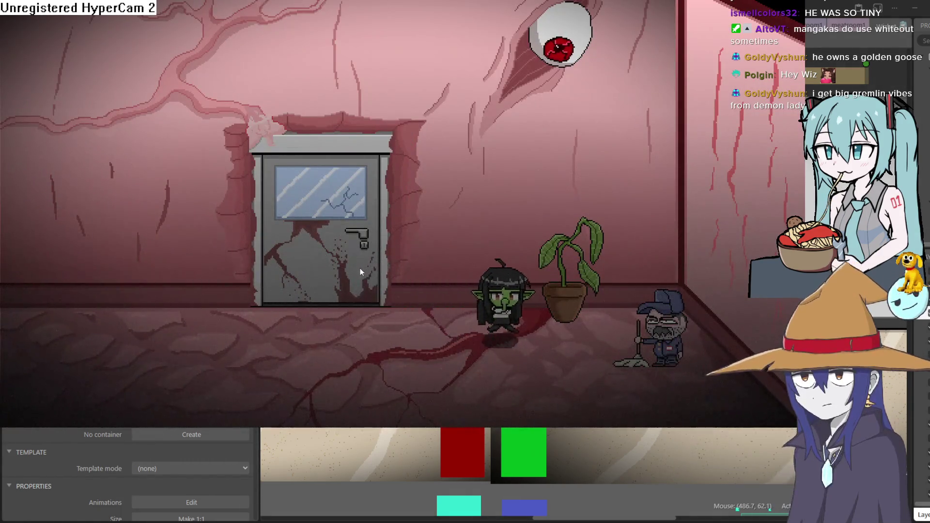
Walk the goblin to the plant and inspect it twice to trigger its dialogue
key(Left)
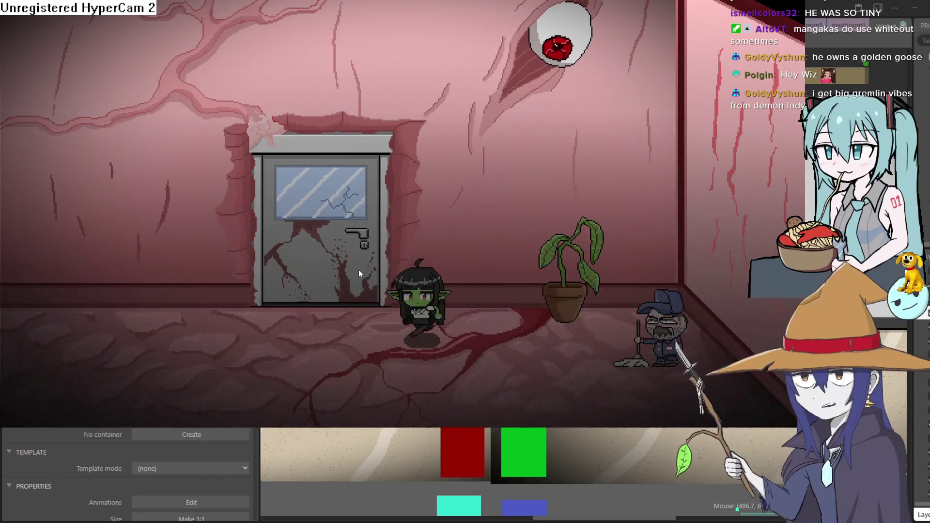
key(Right)
key(z)
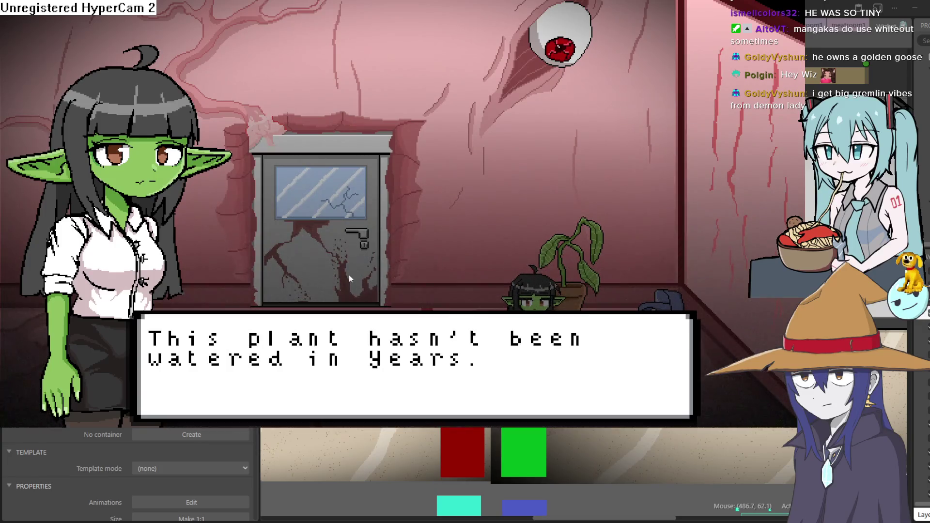
key(z)
key(Left)
key(Right)
key(z)
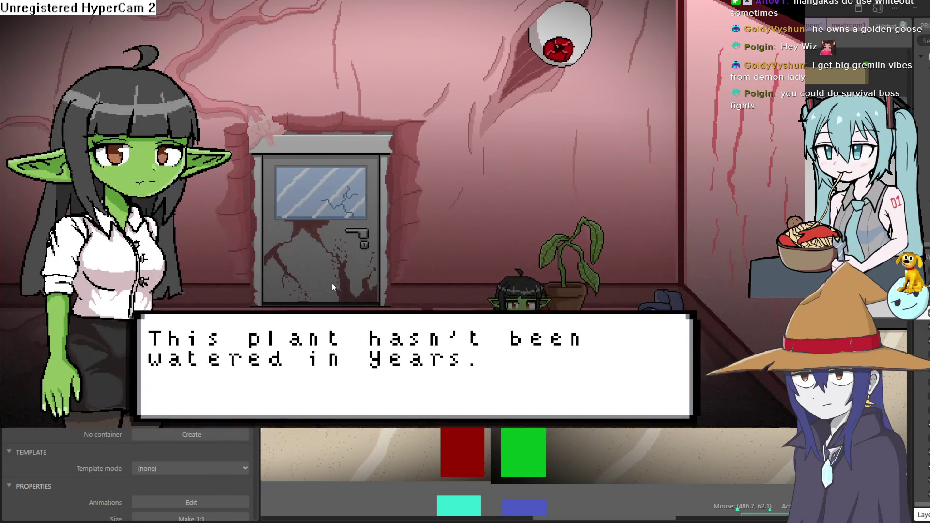
key(z)
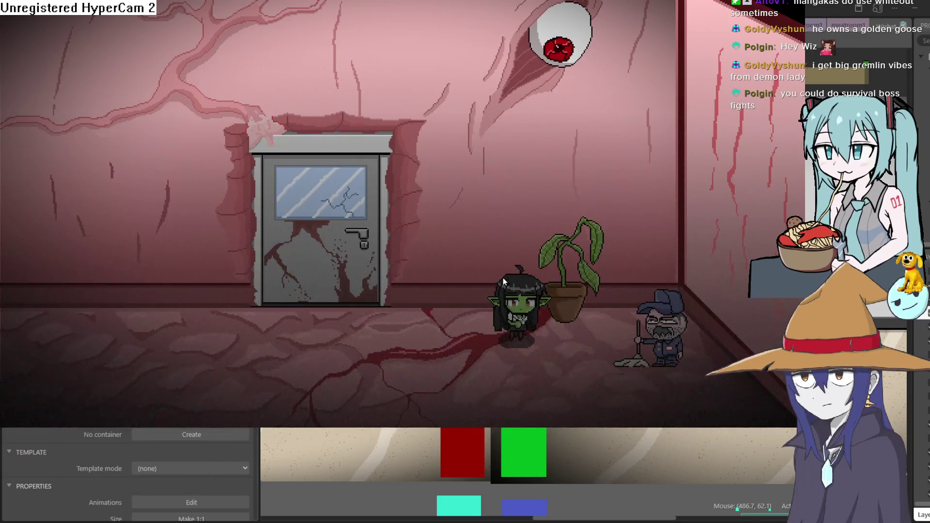
Leave full screen, close the game preview and minimize Construct 3
key(Escape)
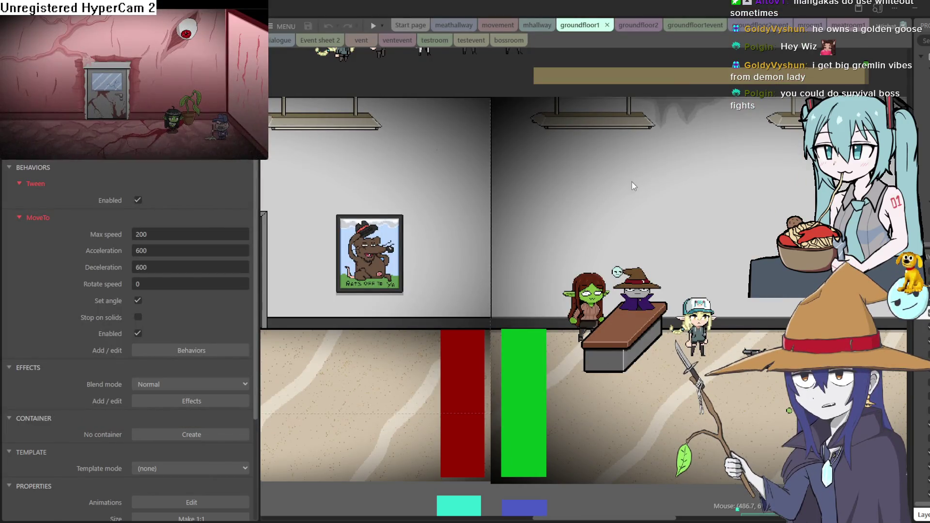
key(alt+F4)
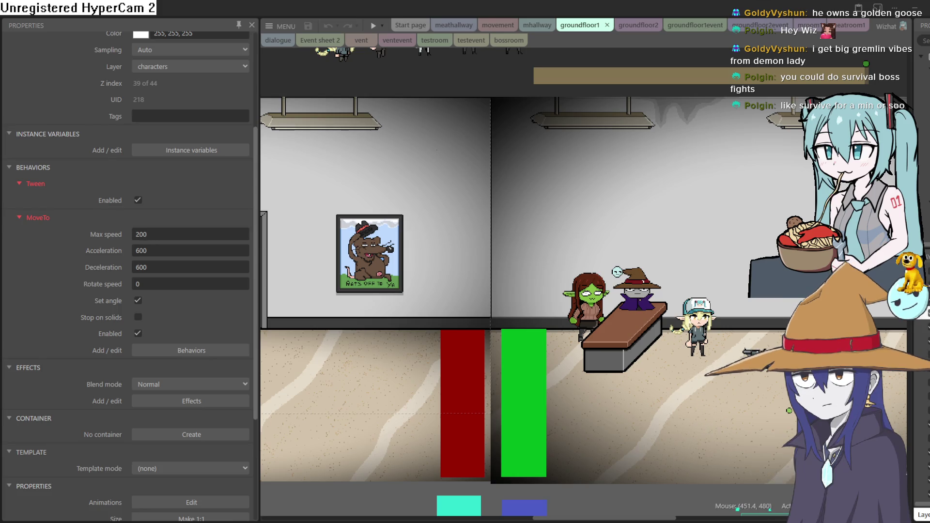
click(917, 15)
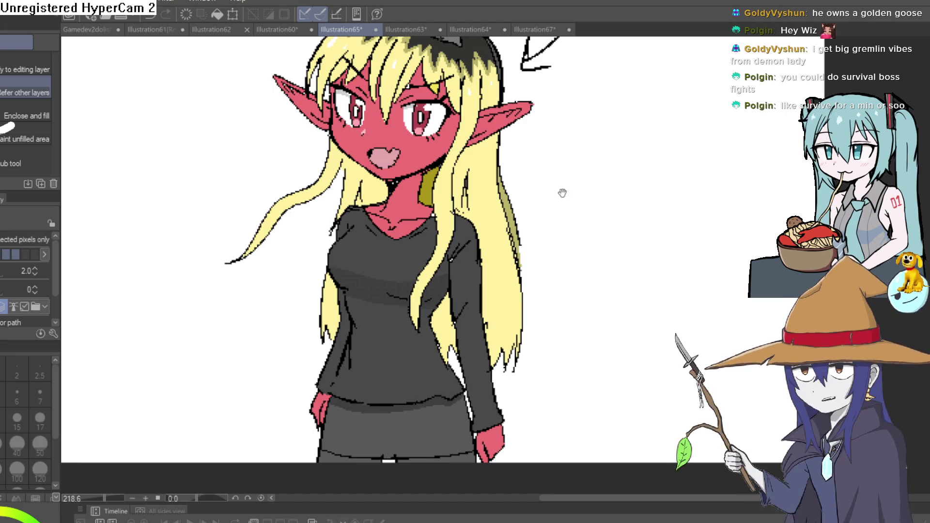
Lasso-select the horned red demon girl in Illustration65
scroll(562, 190, down, 3)
drag(594, 248, 595, 248)
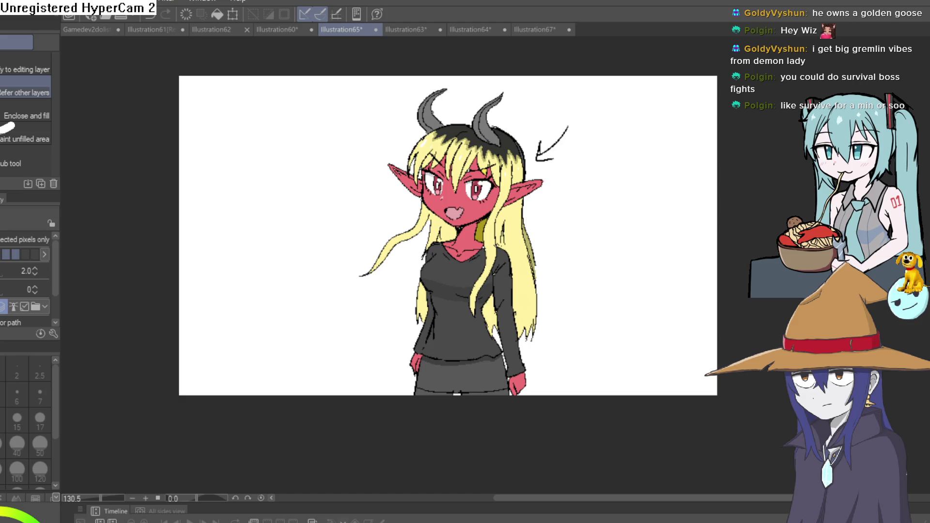
key(m)
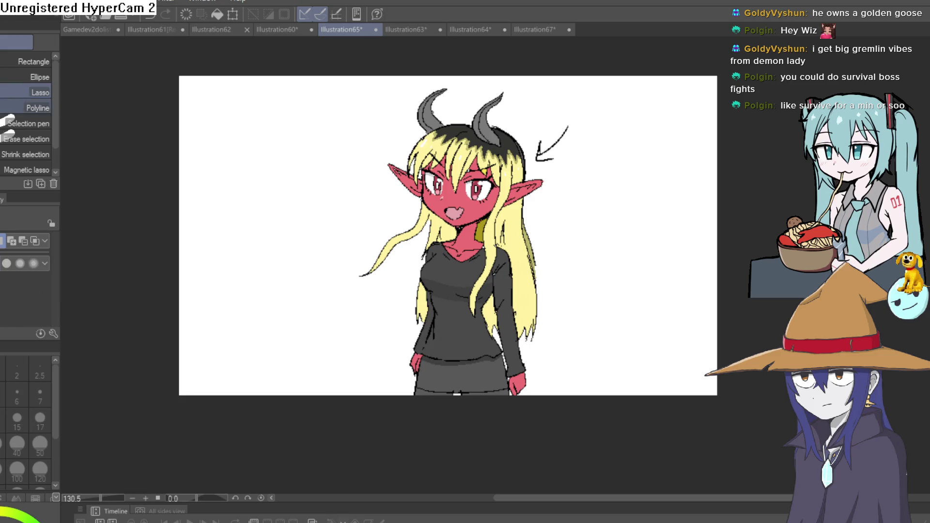
mouse_move(531, 106)
mouse_down()
mouse_move(451, 73)
mouse_move(326, 254)
mouse_move(478, 434)
mouse_up()
drag(566, 221, 559, 184)
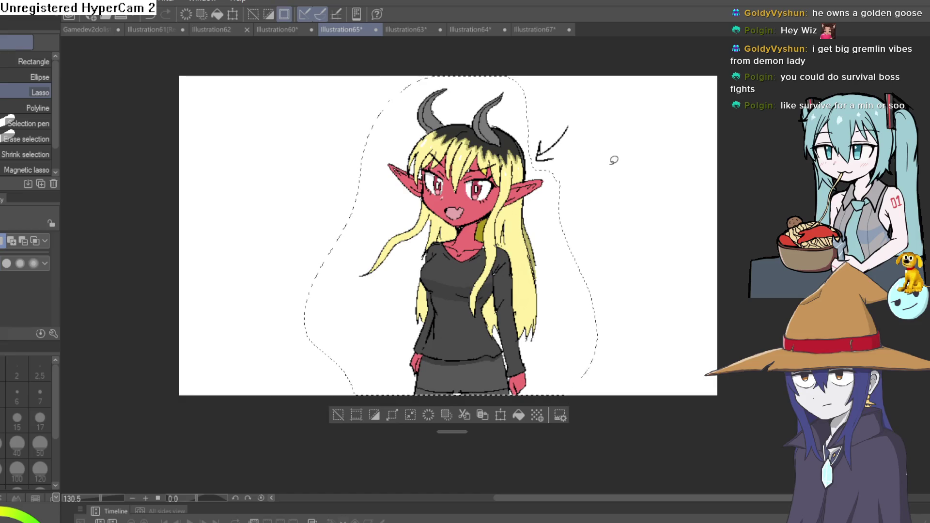
Paste the demon girl into the Nixie character sheet, Illustration60
click(401, 31)
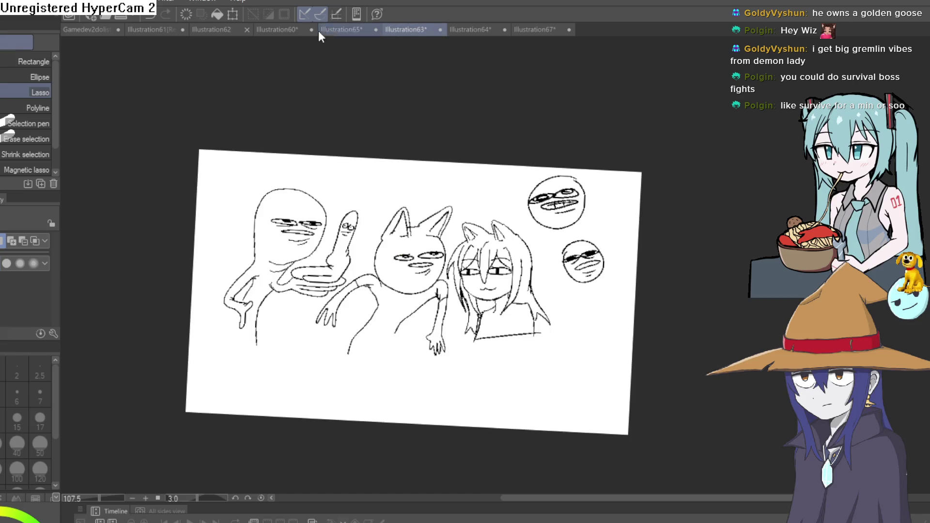
click(281, 31)
key(ctrl+v)
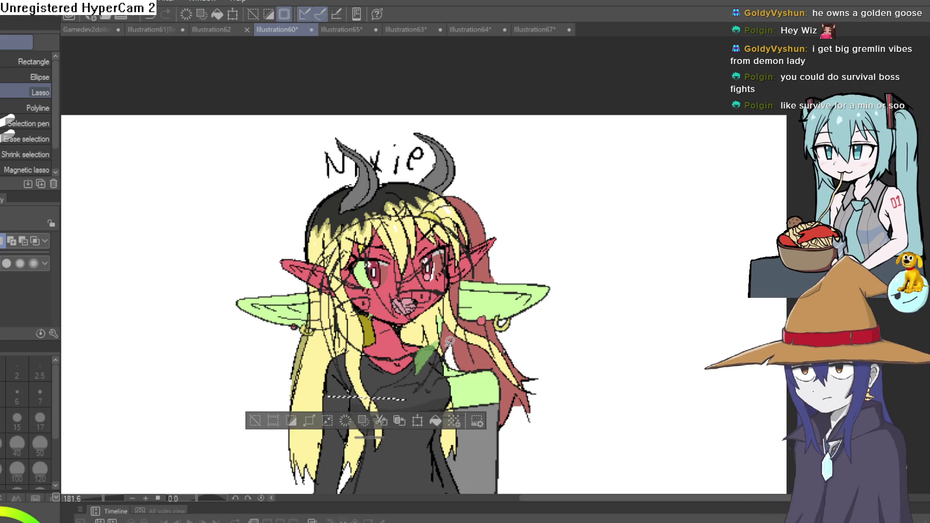
Free-transform the pasted demon girl to stand left of Nixie and confirm the placement
key(ctrl+t)
drag(396, 342, 161, 378)
drag(466, 376, 589, 261)
mouse_move(296, 373)
mouse_down()
mouse_move(295, 339)
mouse_move(272, 393)
mouse_move(286, 411)
mouse_up()
mouse_move(415, 353)
mouse_down()
mouse_move(710, 249)
mouse_move(650, 260)
mouse_up()
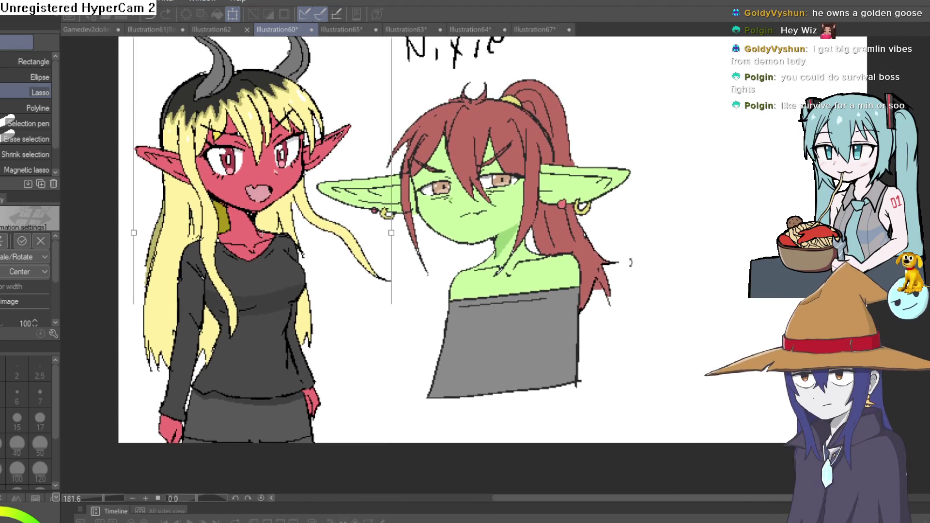
drag(268, 405, 268, 404)
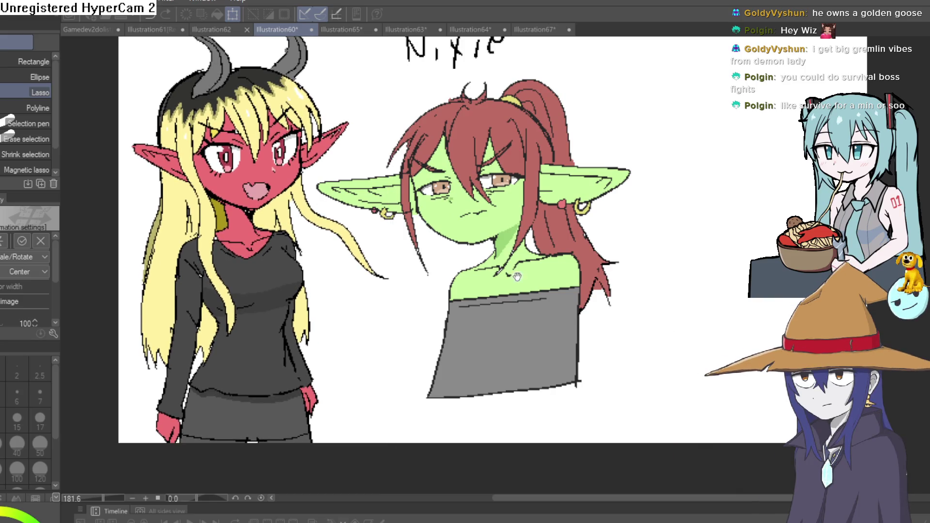
mouse_move(682, 224)
mouse_down()
mouse_move(608, 317)
mouse_move(506, 289)
mouse_move(486, 335)
mouse_up()
scroll(615, 305, down, 2)
key(Return)
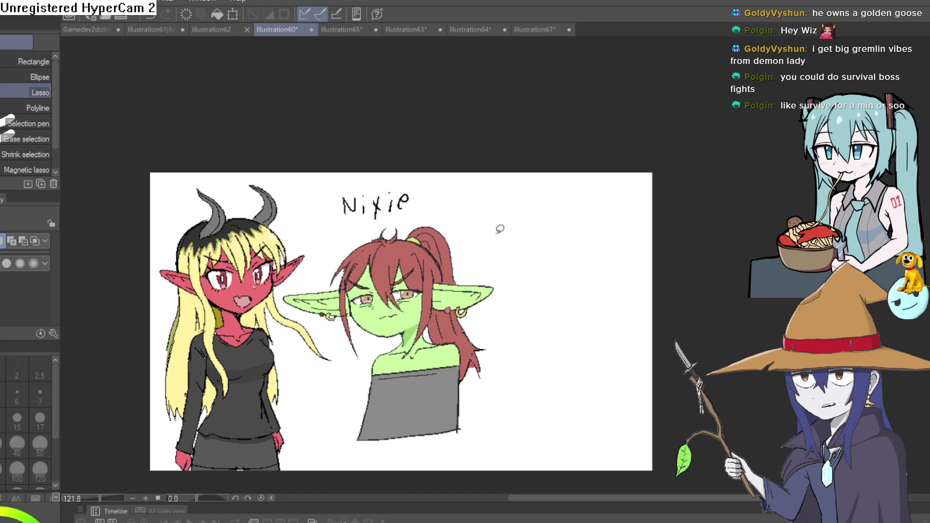
Sketch a blob creature right of Nixie with the Pixel pen: bulging eyes, neck, oval belly, feet
drag(608, 225, 577, 153)
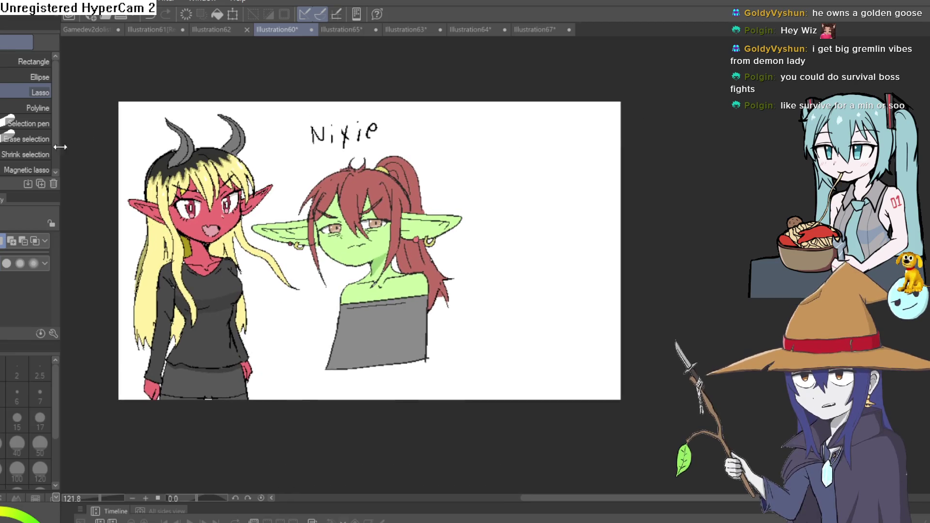
key(p)
scroll(452, 197, up, 3)
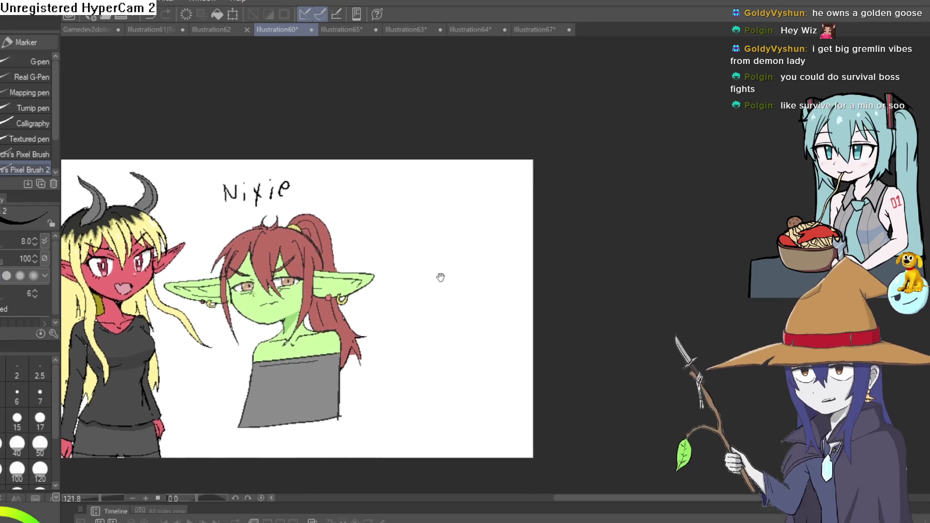
mouse_move(452, 161)
mouse_down()
mouse_move(484, 232)
mouse_move(482, 155)
mouse_move(380, 189)
mouse_up()
key(ctrl+z)
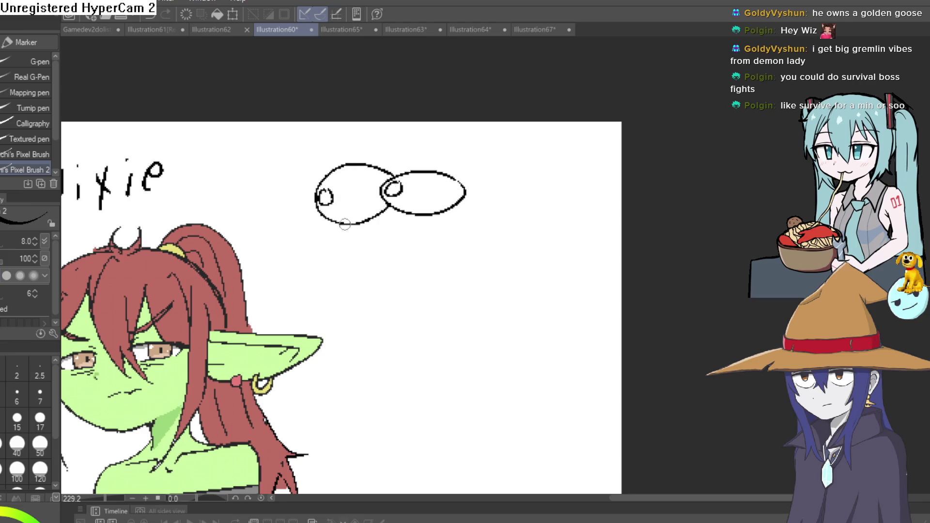
drag(411, 218, 448, 230)
mouse_move(376, 233)
mouse_down()
mouse_move(419, 249)
mouse_move(476, 326)
mouse_move(428, 262)
mouse_move(418, 294)
mouse_up()
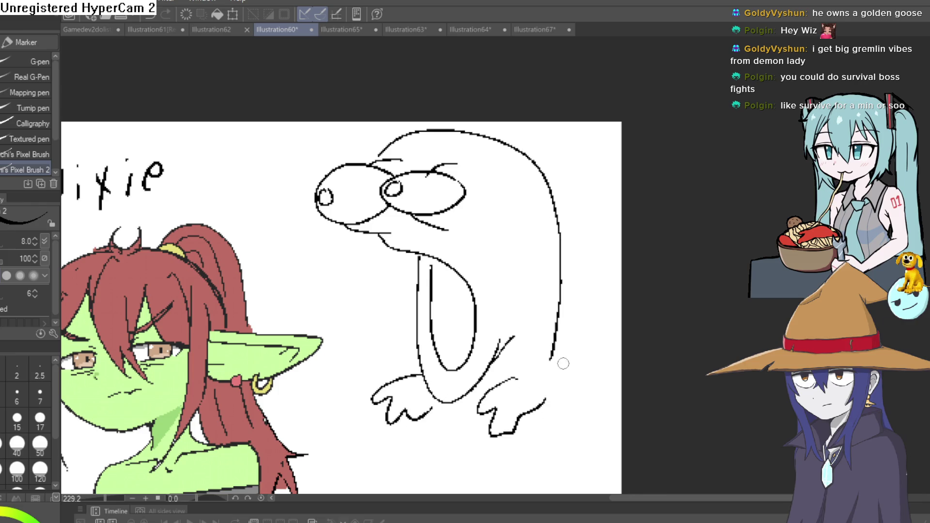
scroll(563, 365, down, 3)
mouse_move(347, 394)
mouse_down()
mouse_move(520, 359)
mouse_move(509, 380)
mouse_move(495, 350)
mouse_up()
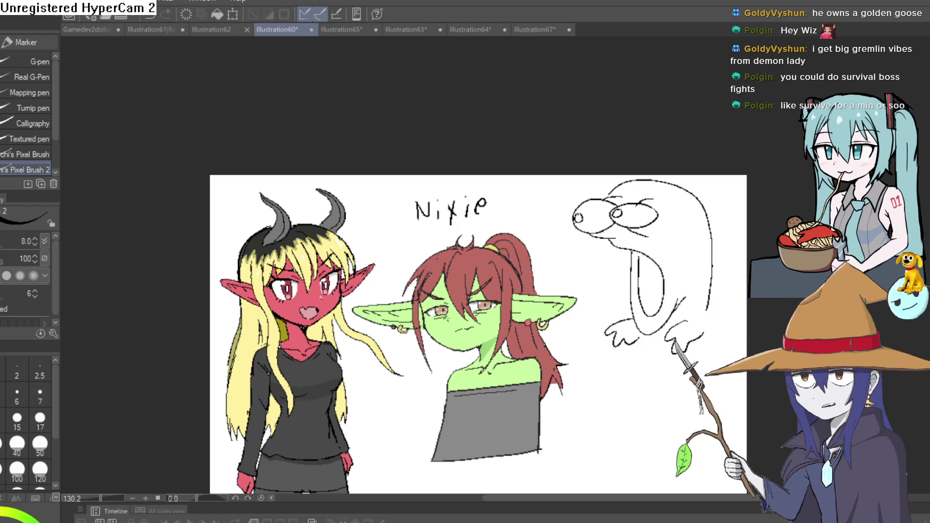
Switch back to Construct 3 and look over the groundfloor1 layout
key(alt+Tab)
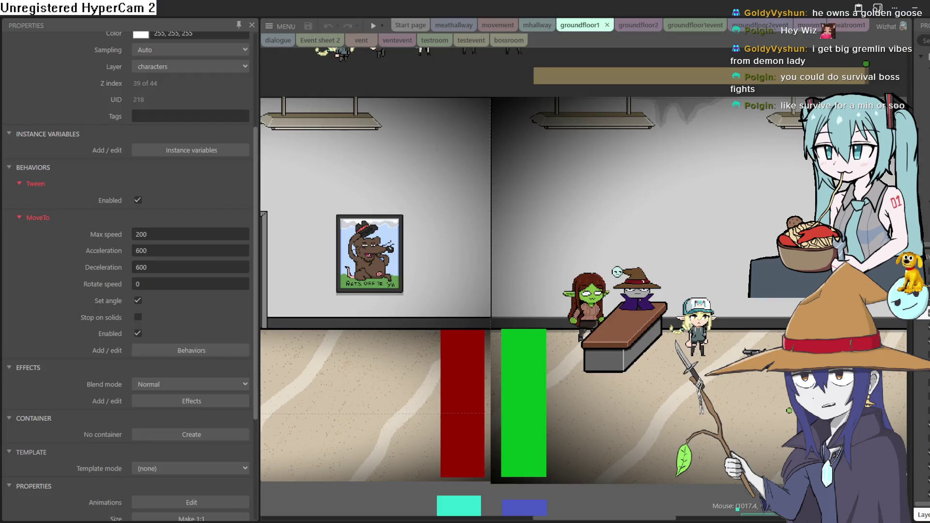
scroll(625, 337, up, 2)
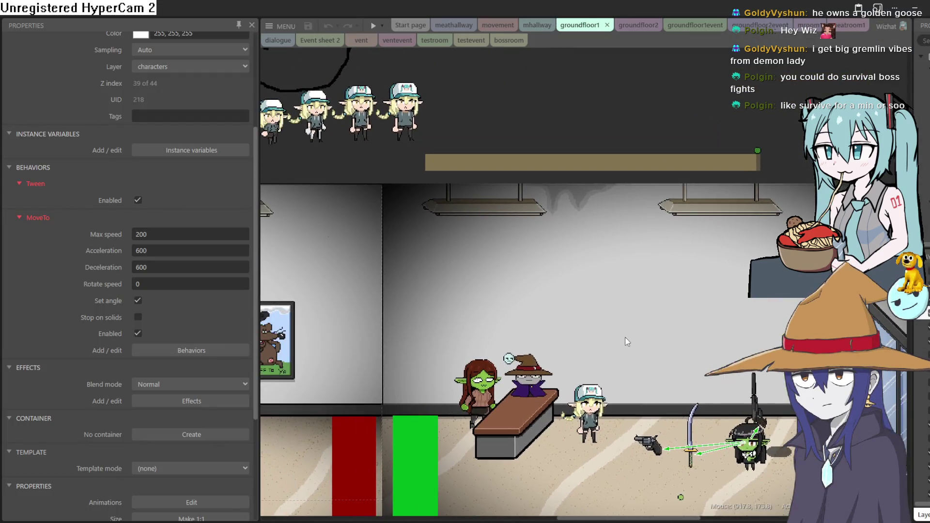
drag(622, 336, 758, 243)
scroll(570, 266, left, 4)
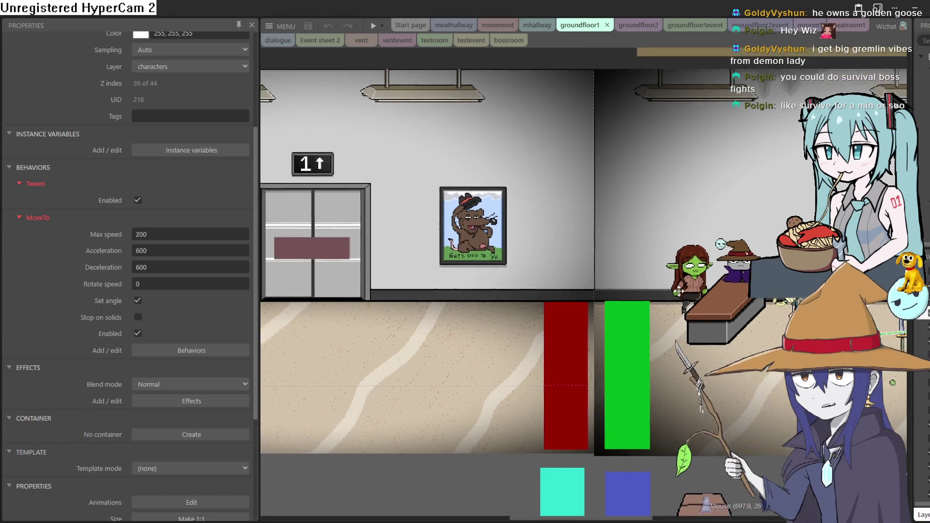
scroll(623, 290, down, 2)
scroll(623, 290, up, 1)
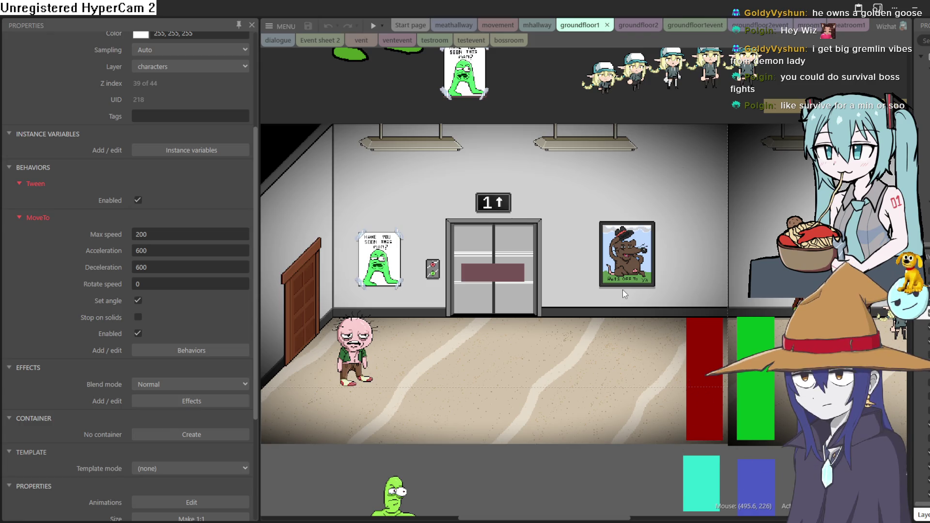
scroll(623, 289, down, 4)
scroll(605, 301, right, 3)
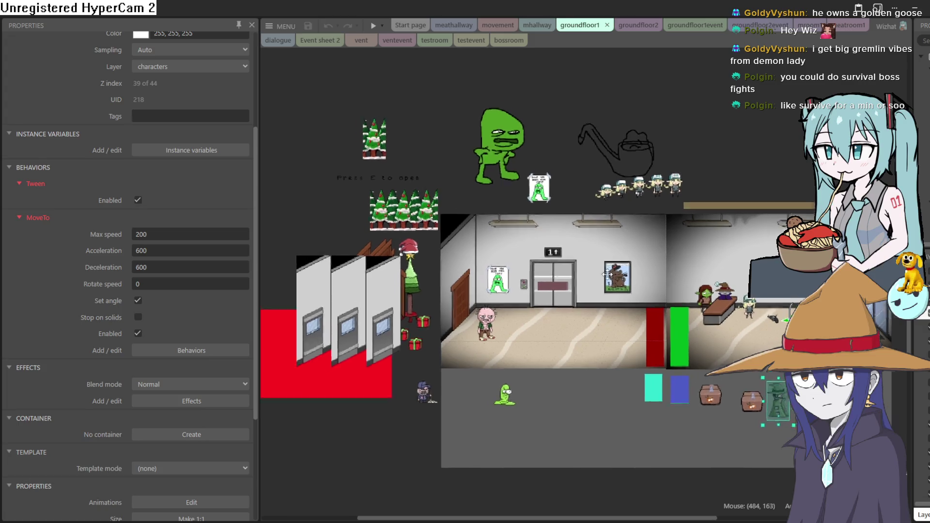
scroll(606, 301, up, 2)
Preview the groundfloor2 layout and walk the goblin through the elevator hallway into the lobby
click(642, 28)
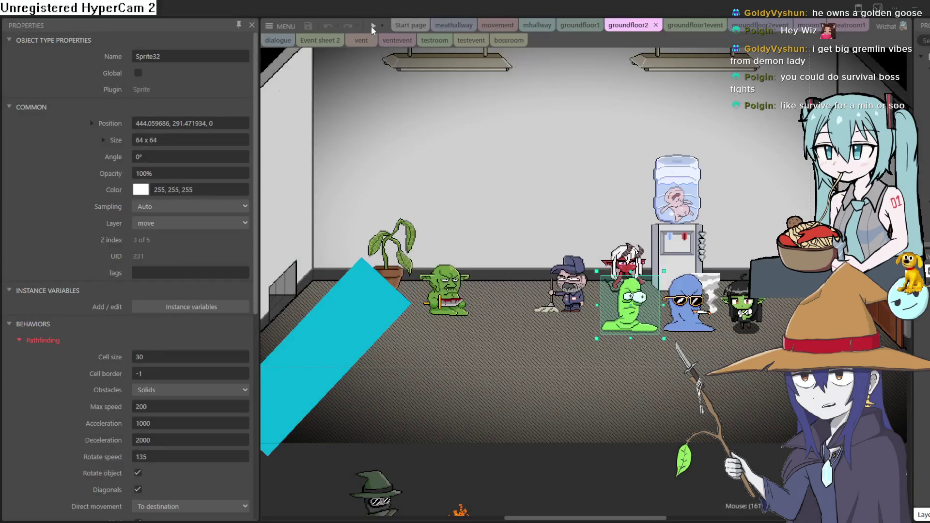
key(F5)
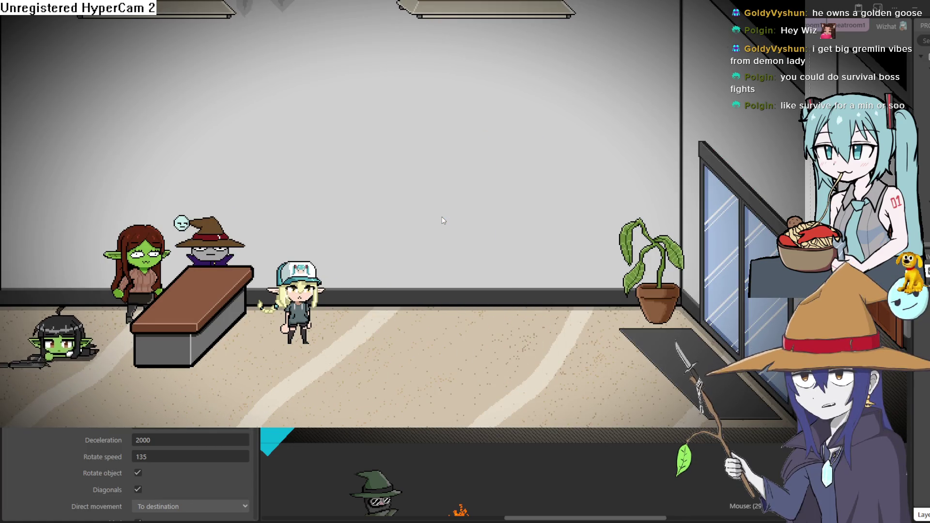
key(Left)
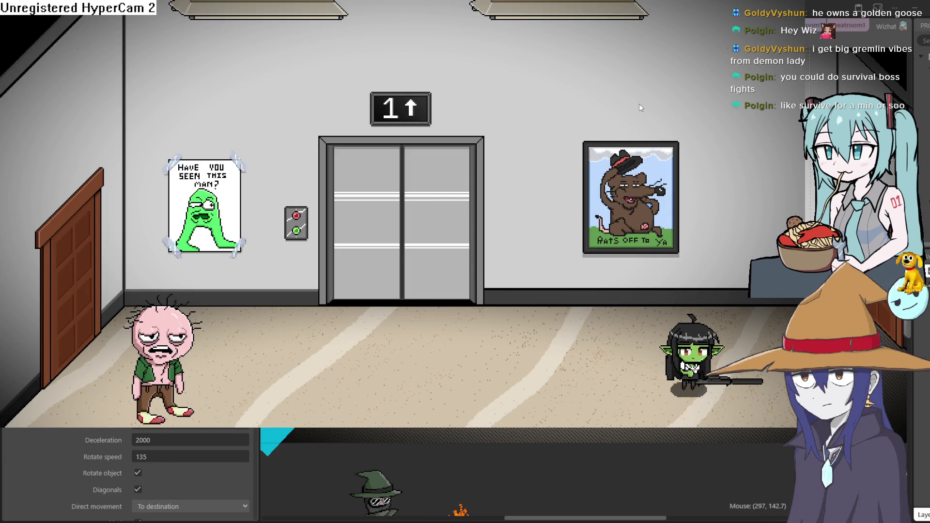
key(Escape)
key(Right)
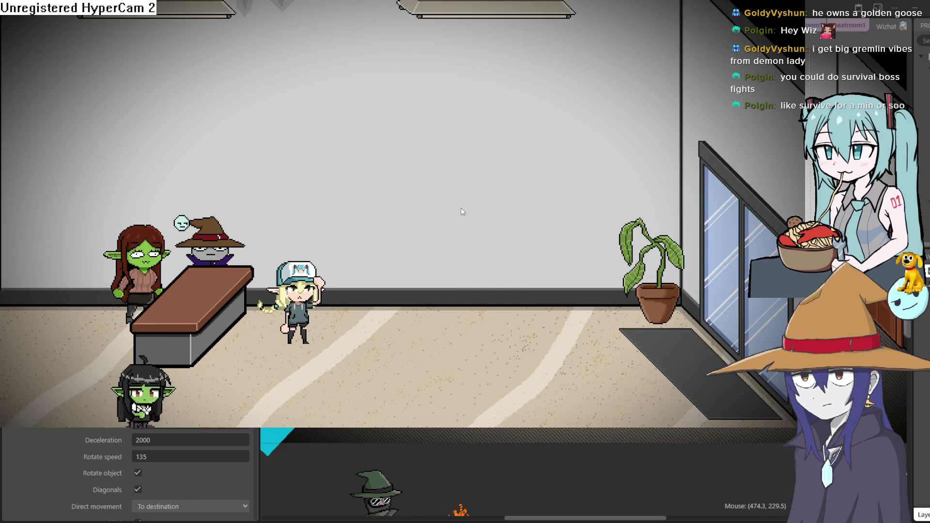
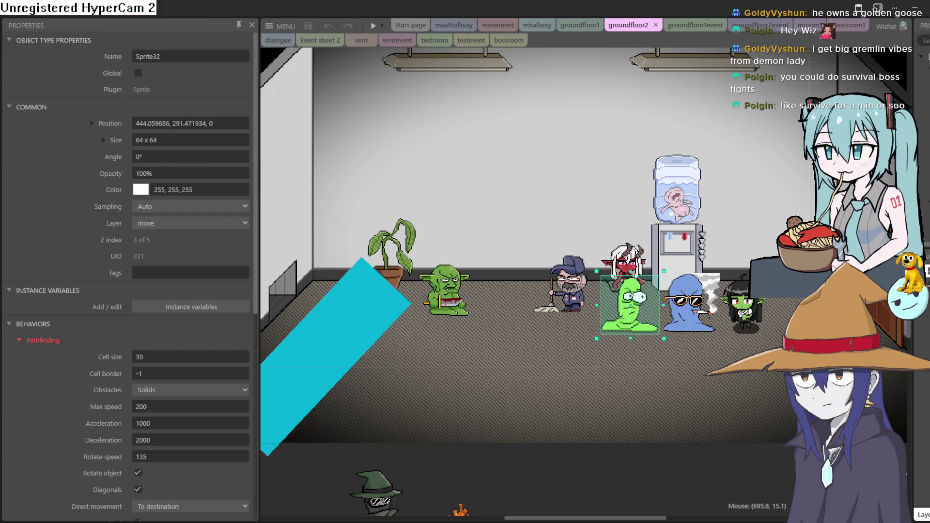
Minimize the Construct 3 editor to reveal the Clip Studio Paint drawing behind it
click(917, 10)
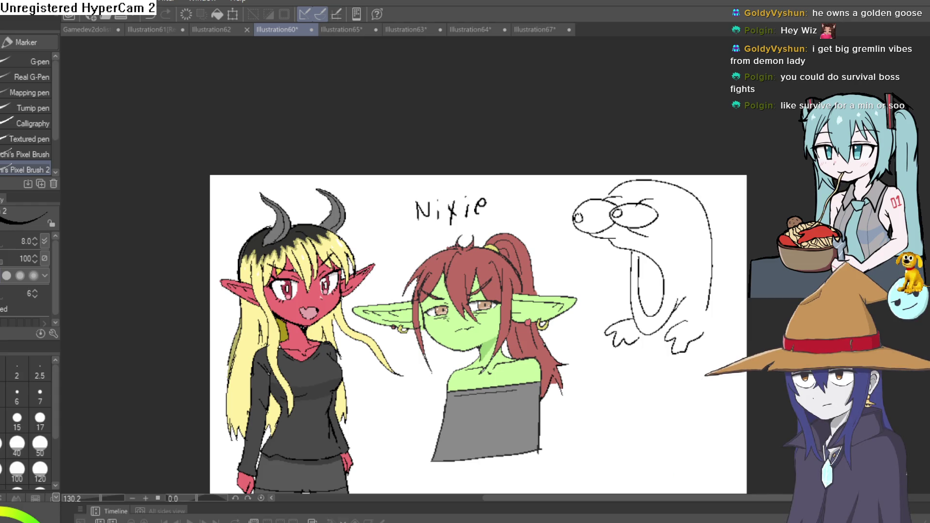
Sample the demon girl's hair colour and switch to the Fill tool, centring the goblin girl in view
scroll(361, 231, up, 5)
mouse_move(447, 272)
mouse_down()
mouse_move(444, 254)
mouse_move(381, 237)
mouse_move(377, 204)
mouse_move(362, 207)
mouse_up()
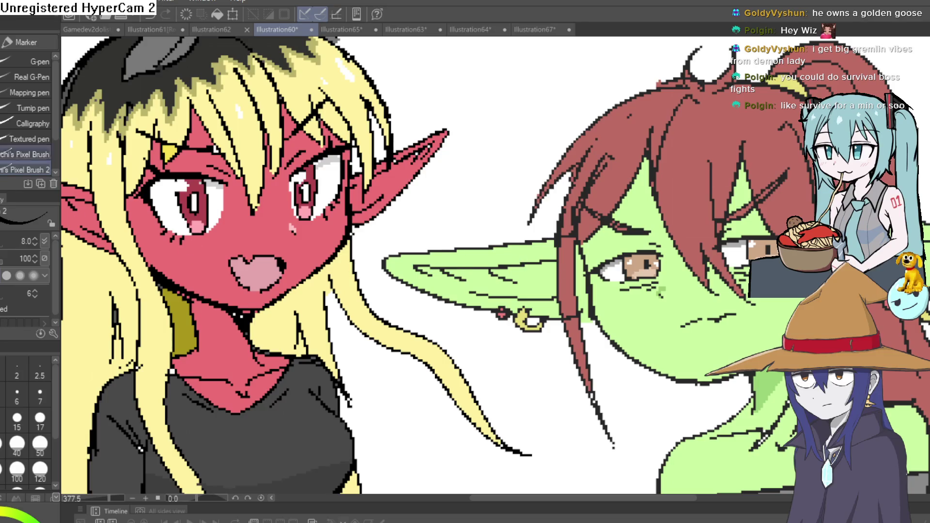
key(i)
click(173, 135)
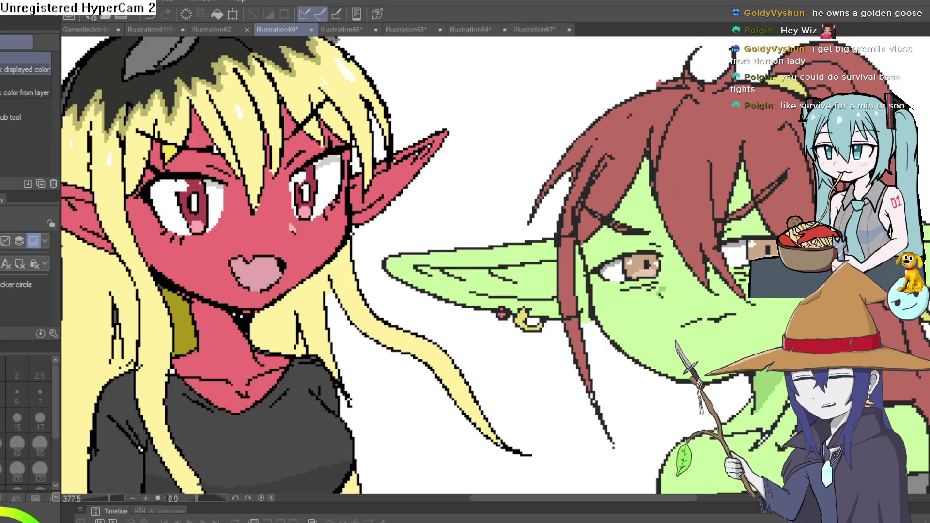
key(g)
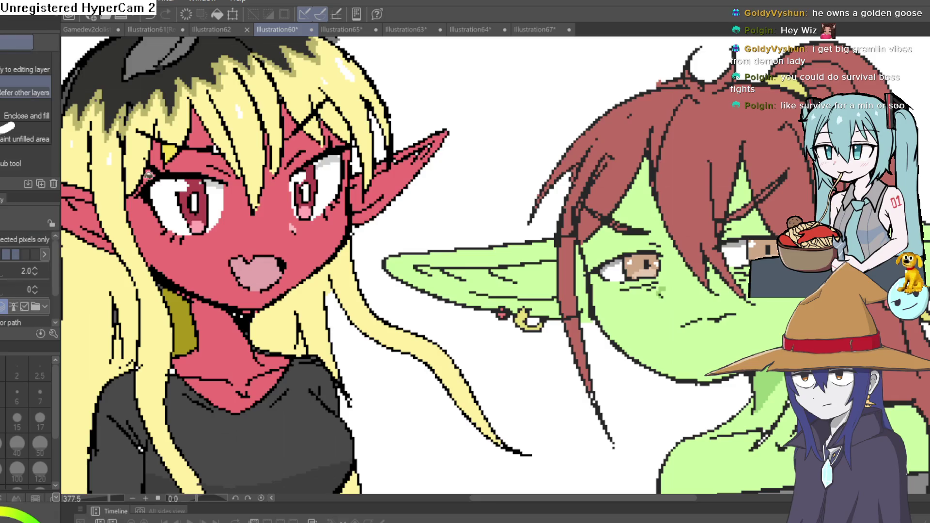
drag(888, 275, 523, 157)
scroll(522, 158, down, 5)
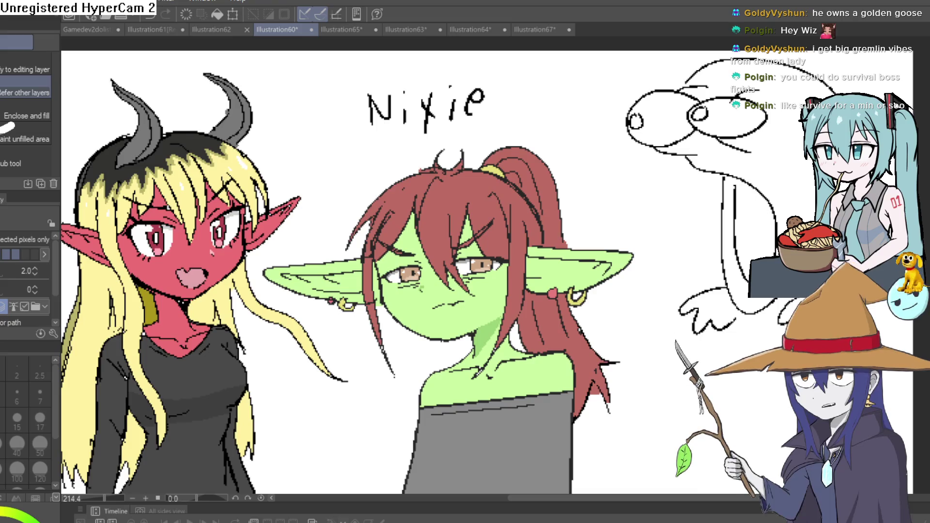
drag(705, 305, 702, 307)
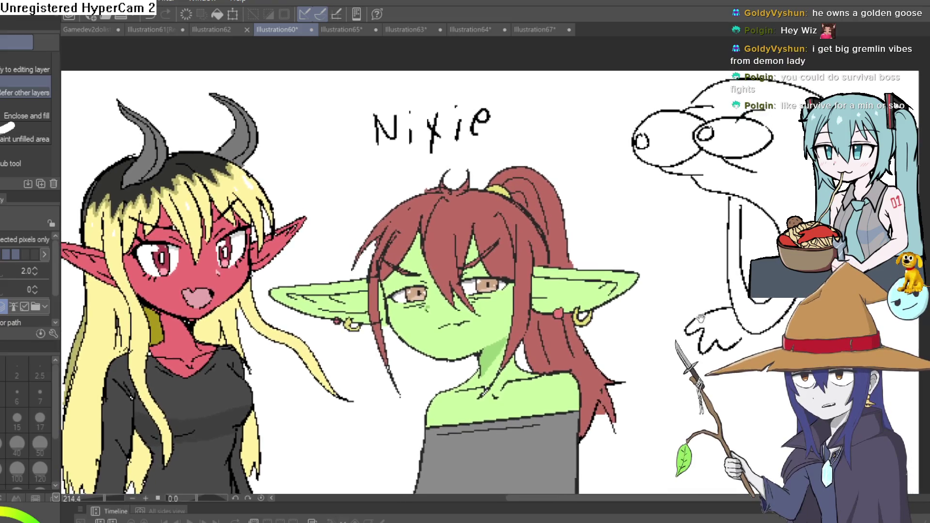
scroll(425, 57, down, 3)
Move from the meme sketch to the Illustration64 Thrall drawing and shift it left
click(412, 29)
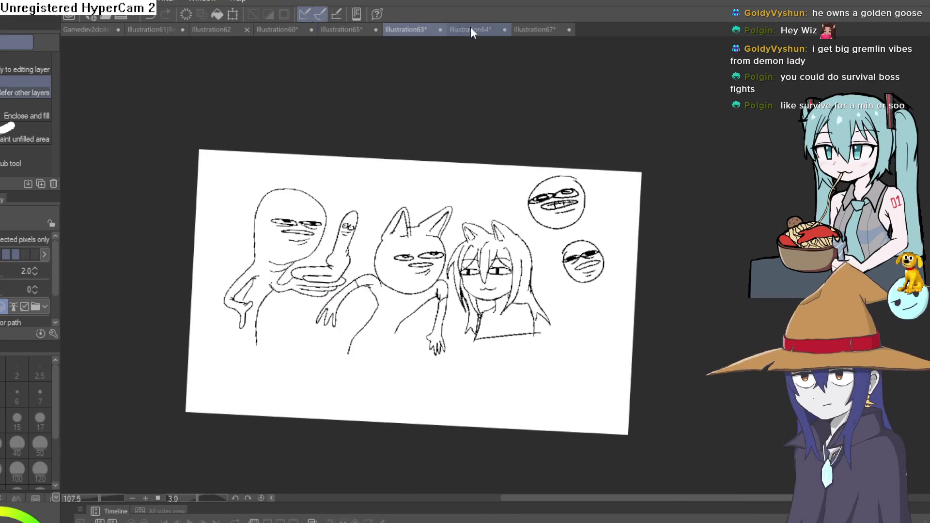
click(478, 29)
mouse_move(585, 312)
mouse_down()
mouse_move(474, 272)
mouse_move(449, 296)
mouse_up()
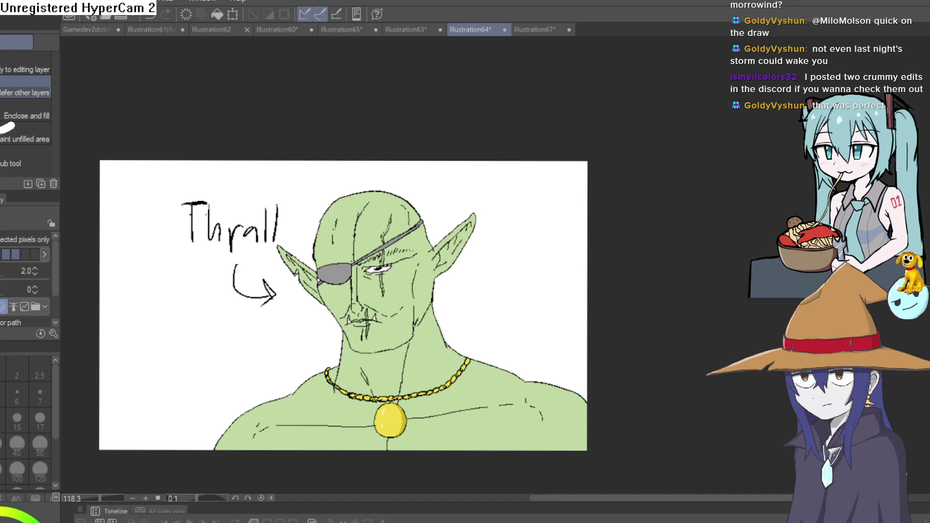
Clear the selection around the red demon girl in Illustration65
click(414, 29)
click(357, 29)
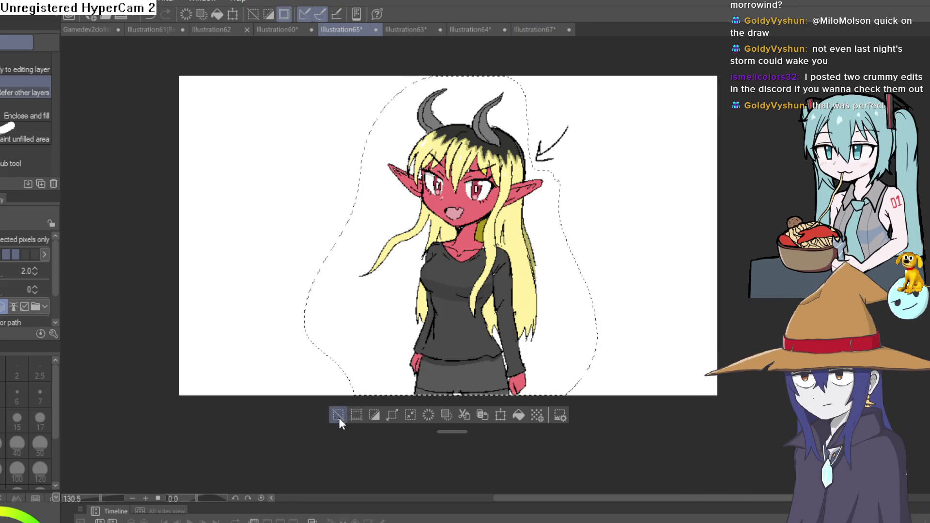
click(338, 415)
Create a new blank canvas, Illustration68, with Ctrl+N and the default settings
drag(600, 235, 569, 284)
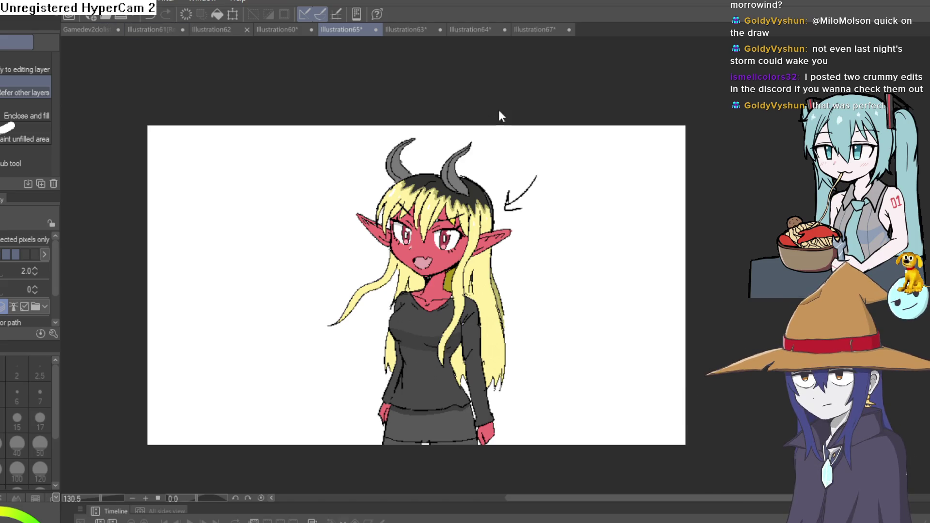
key(ctrl+n)
key(Return)
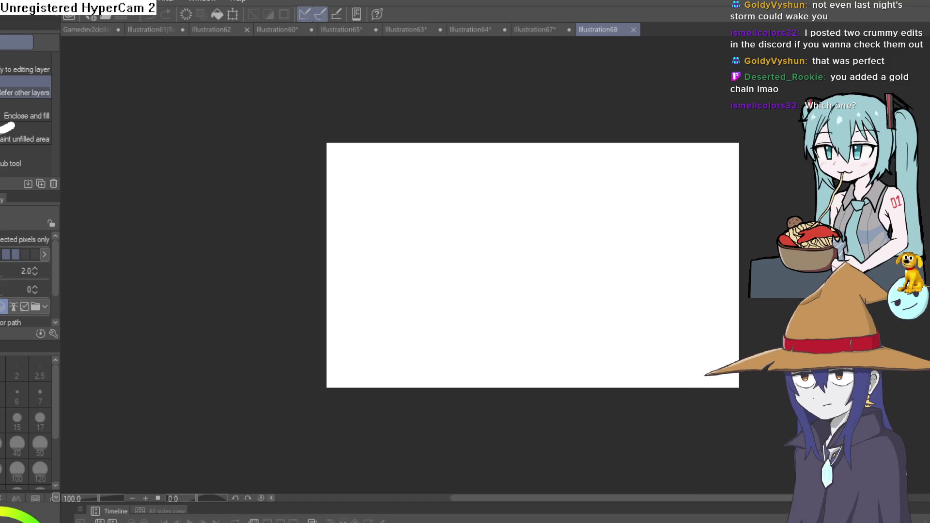
Return from the car sketch to the Illustration64 Thrall orc portrait
click(535, 30)
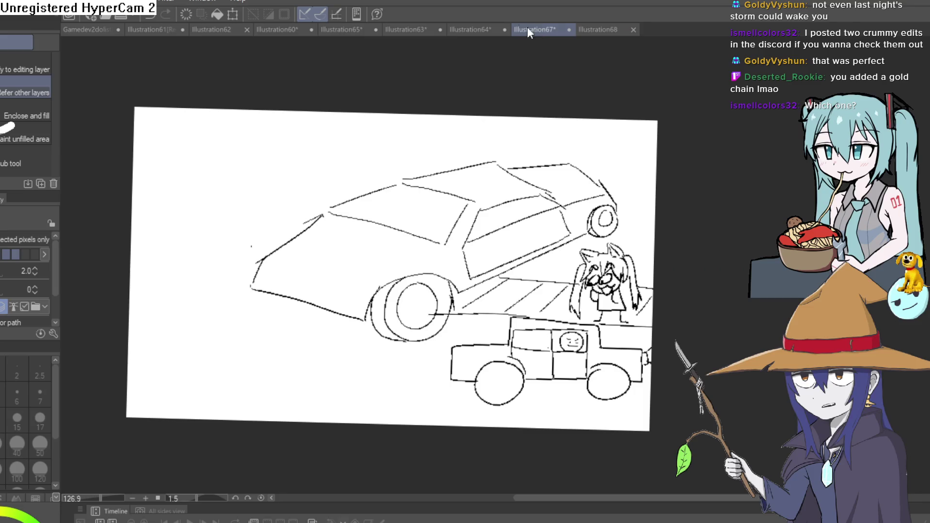
click(466, 30)
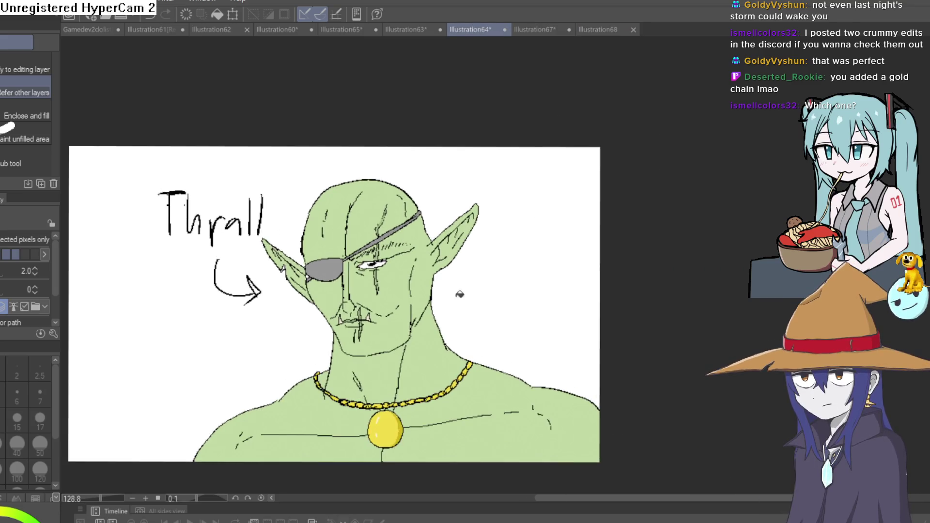